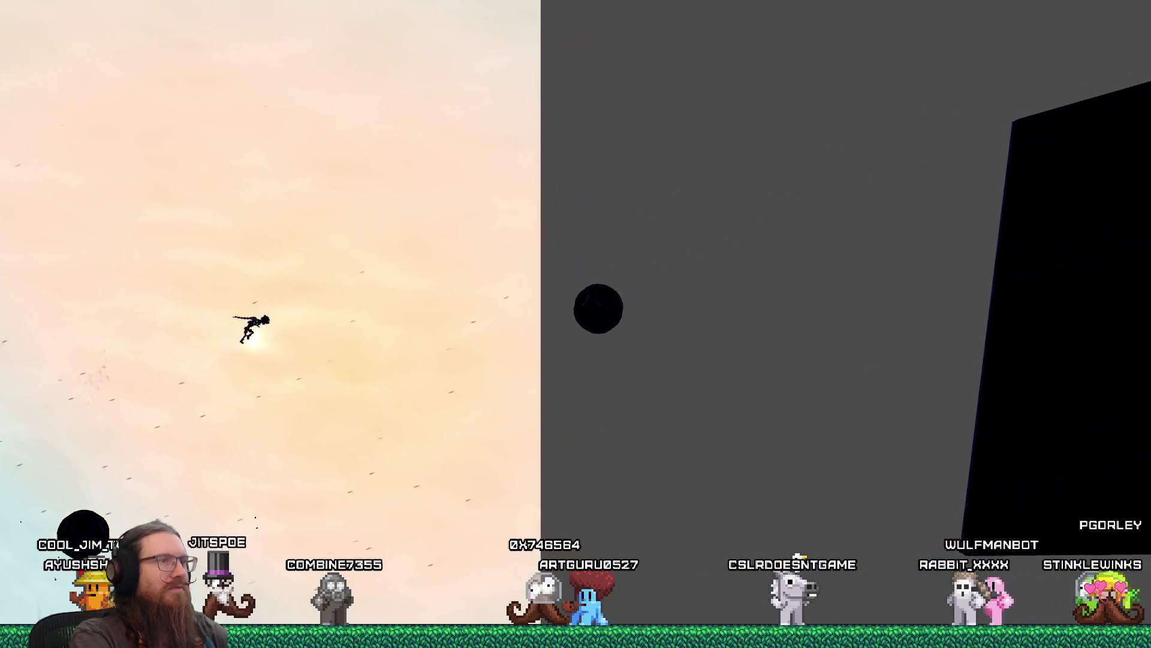
Open the developer console in the running game to quit back to the editor.
key(grave)
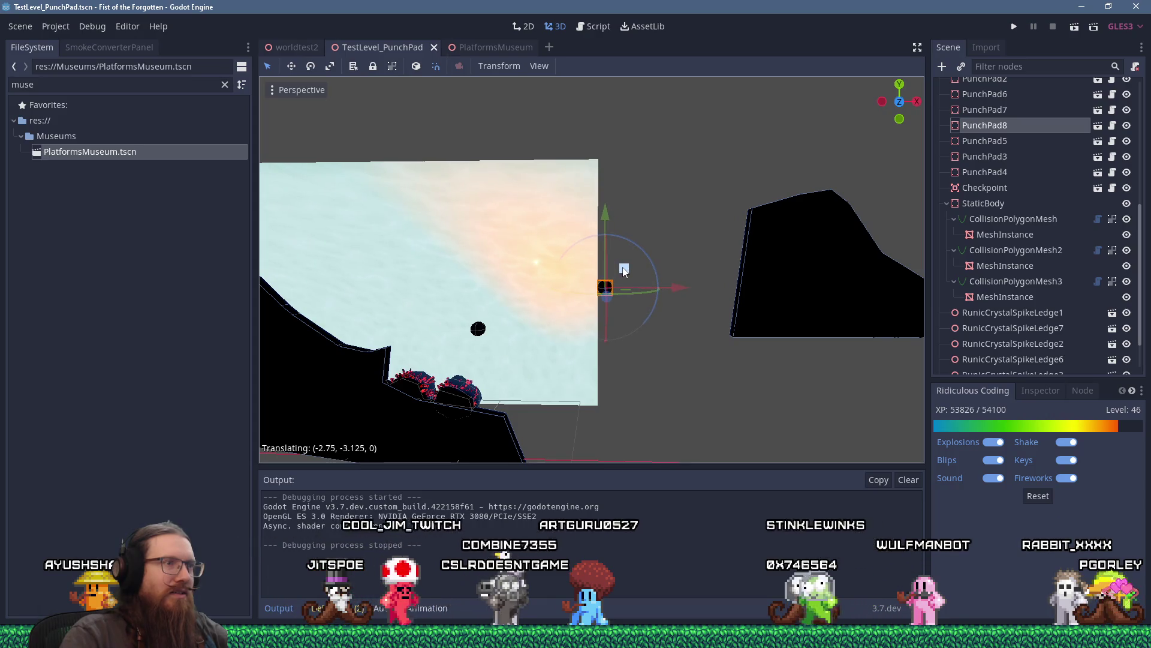
Move CollisionPolygonMesh3 left and down in the viewport.
click(764, 241)
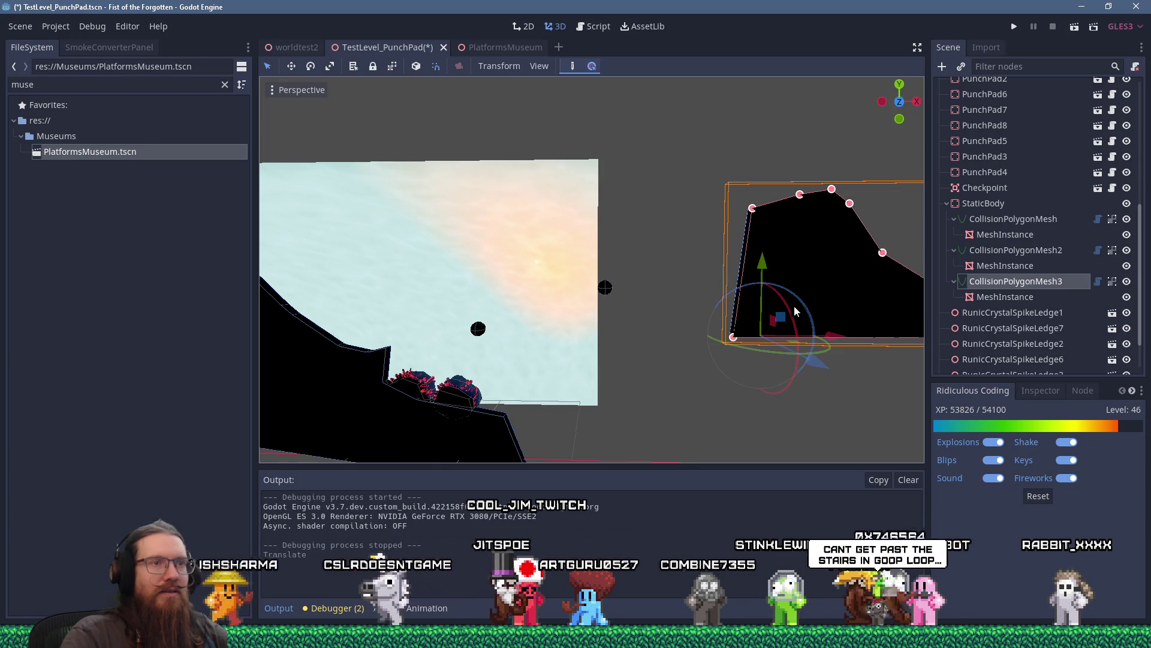
drag(783, 322, 742, 367)
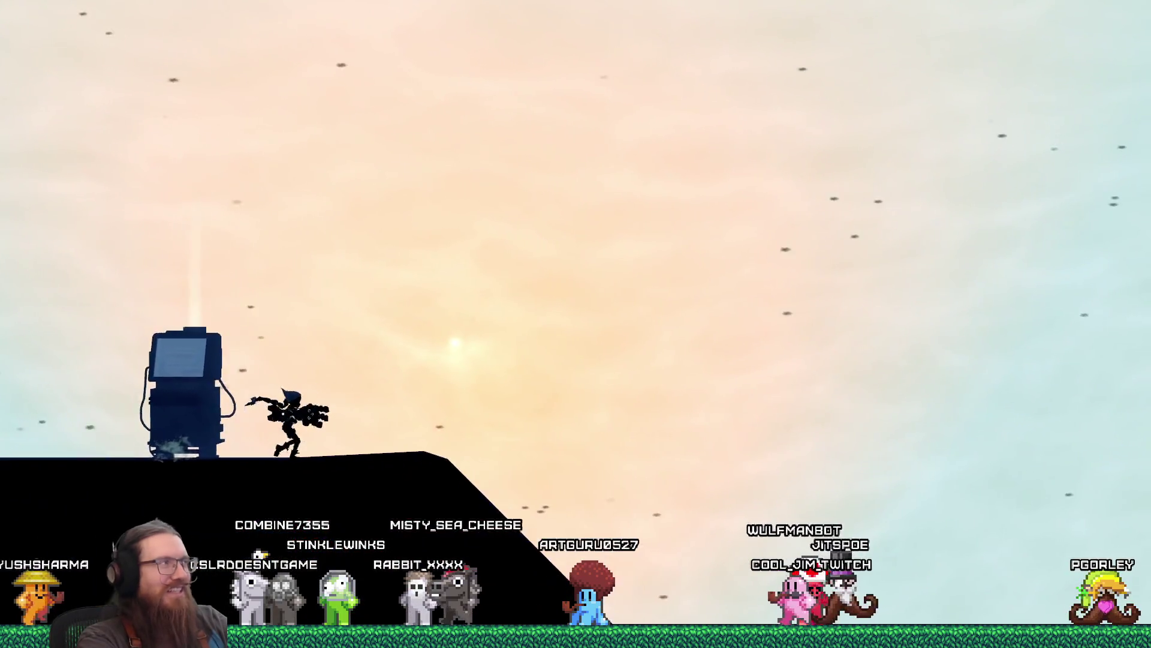
Walk right and jump off the ledges down the black slope toward the orb.
key(d)
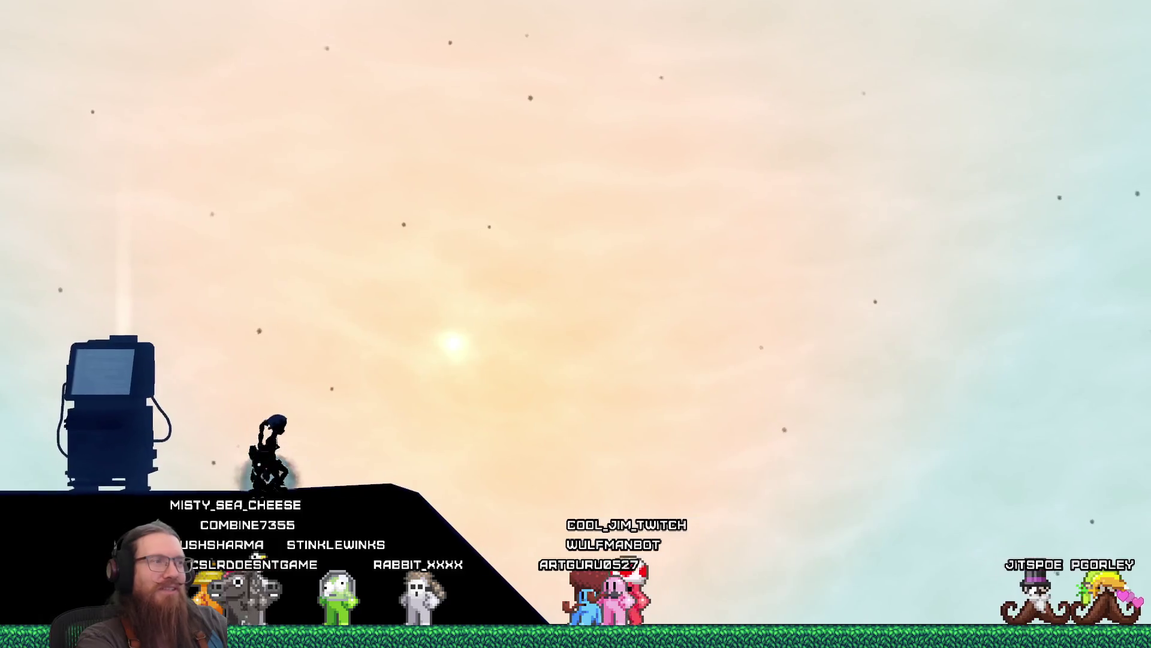
key(d)
key(space)
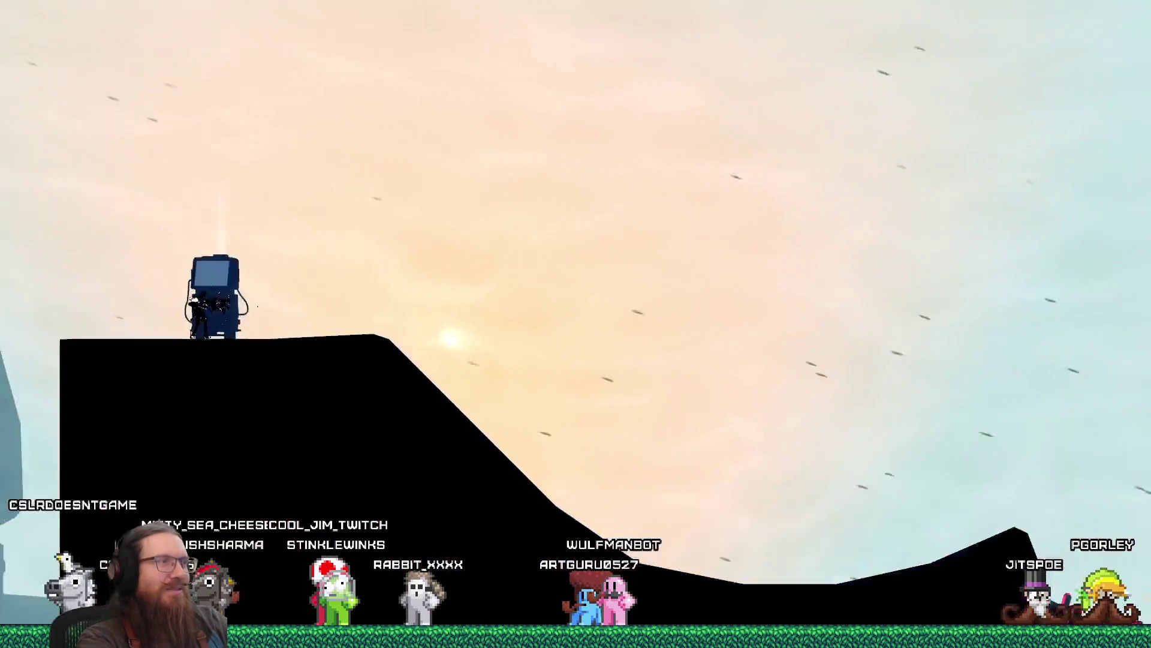
key(d)
key(space)
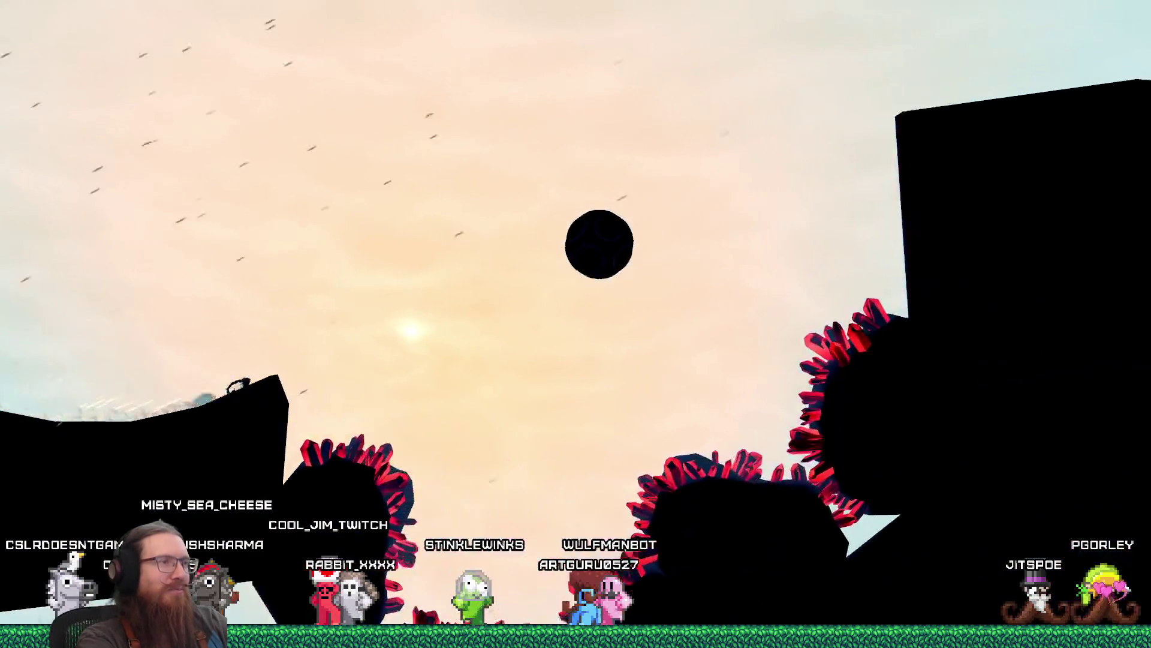
key(space)
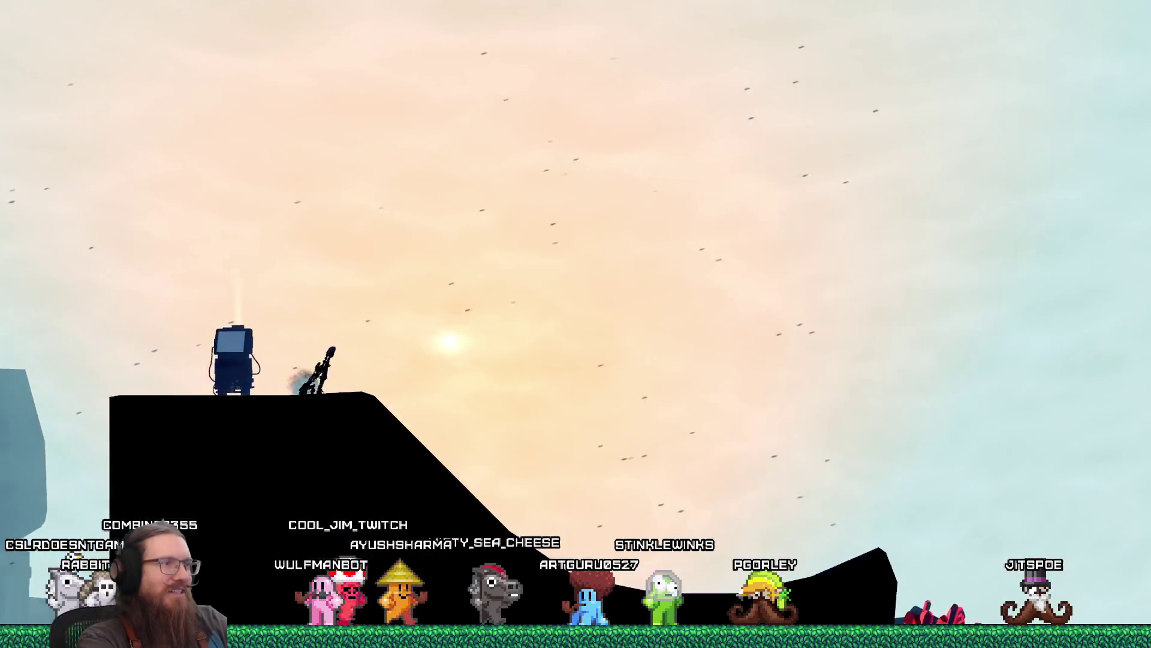
key(space)
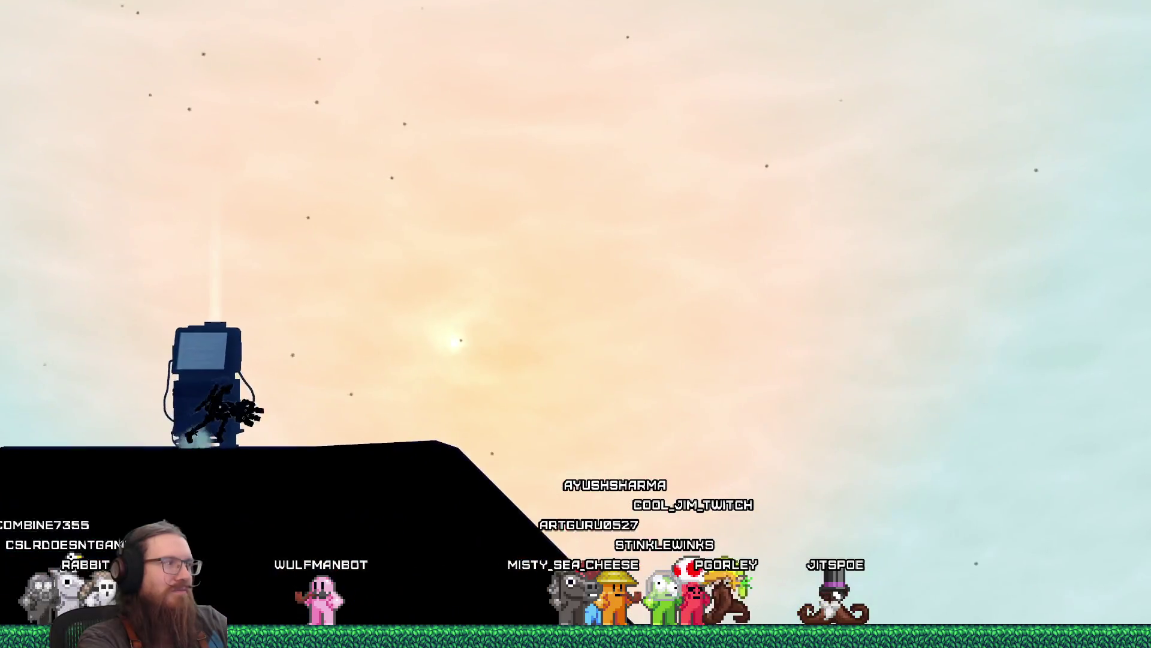
key(space)
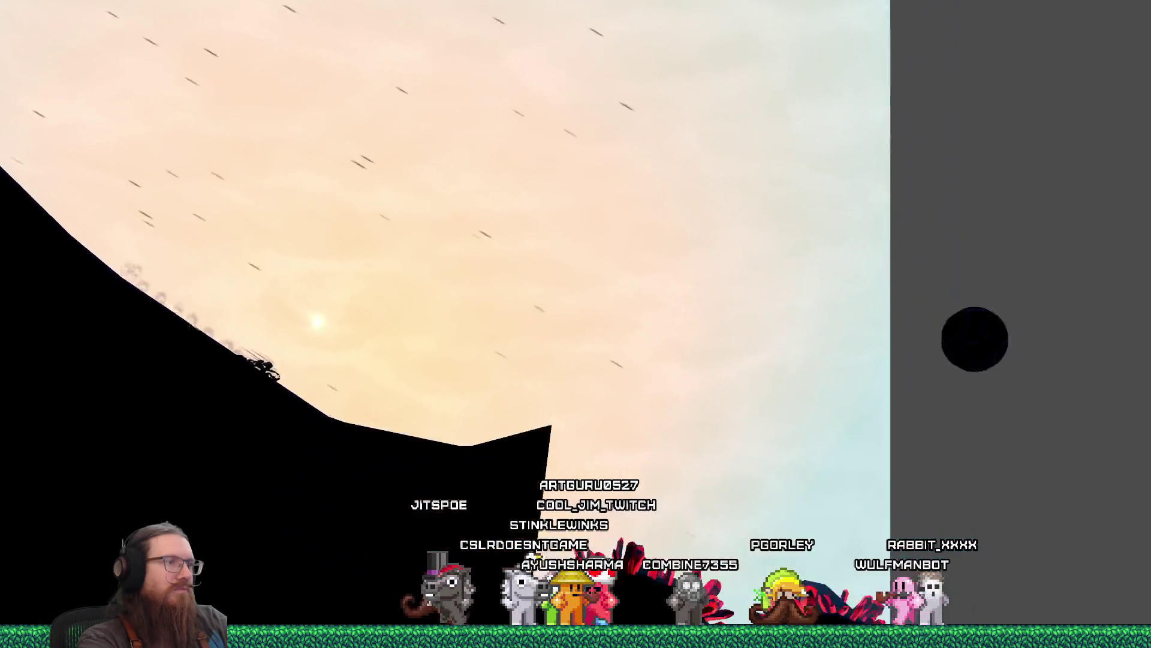
Open the developer console and enter quit to close the game.
key(grave)
text(qui)
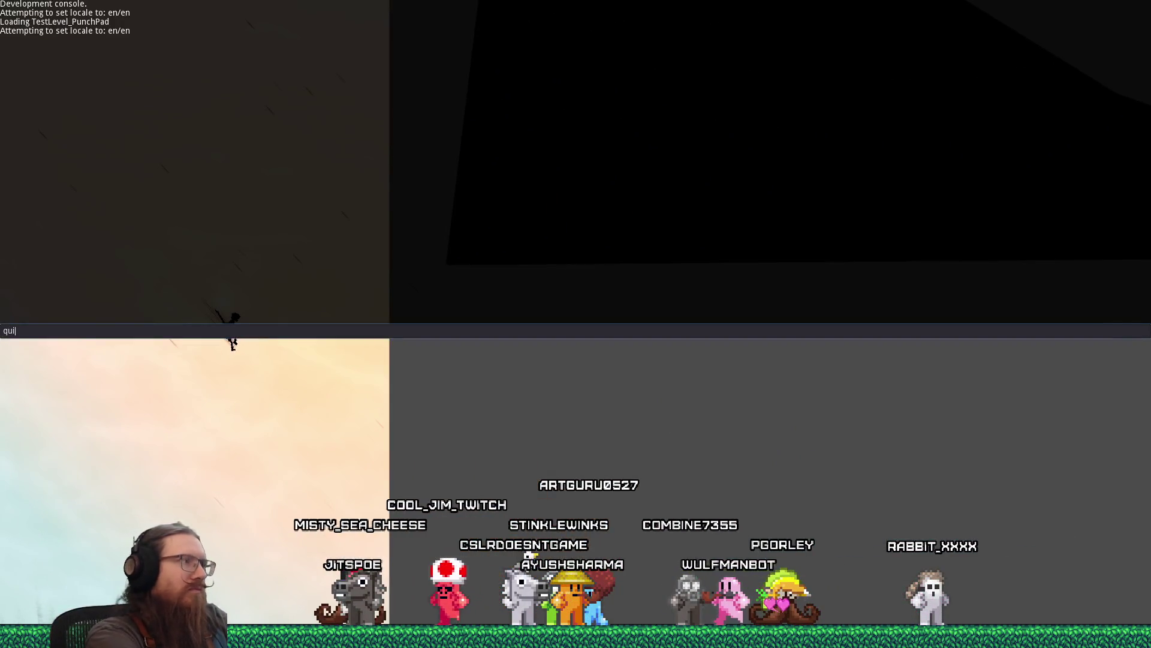
text(t)
key(Return)
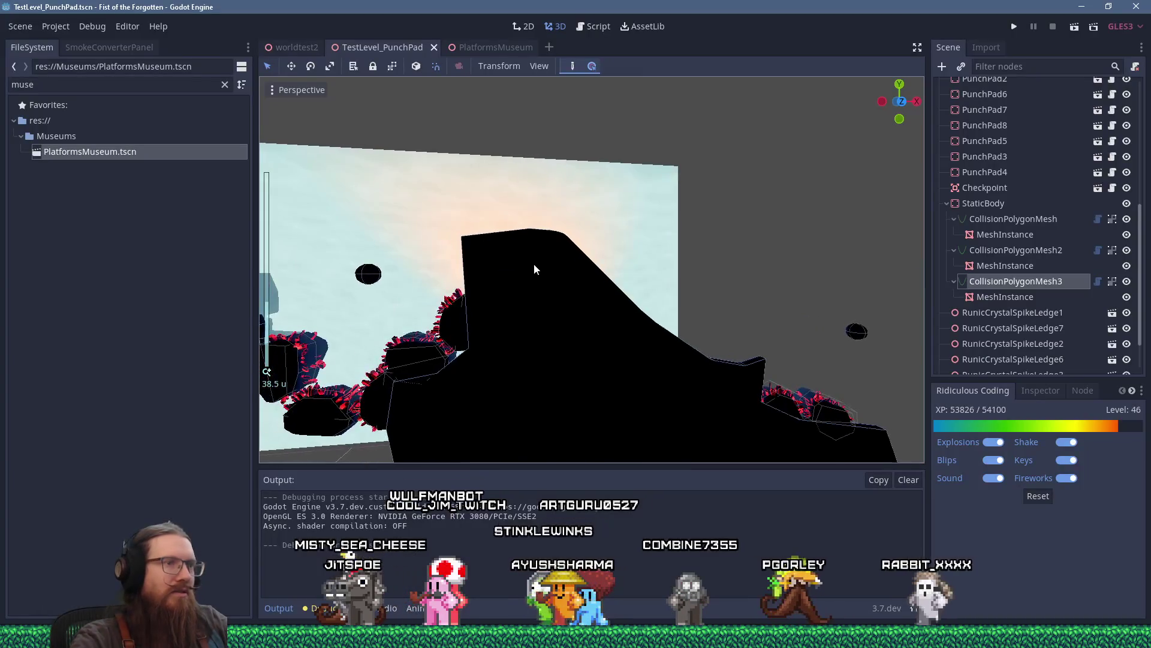
Shift CollisionPolygonMesh2's top-left corner point to the right.
click(471, 248)
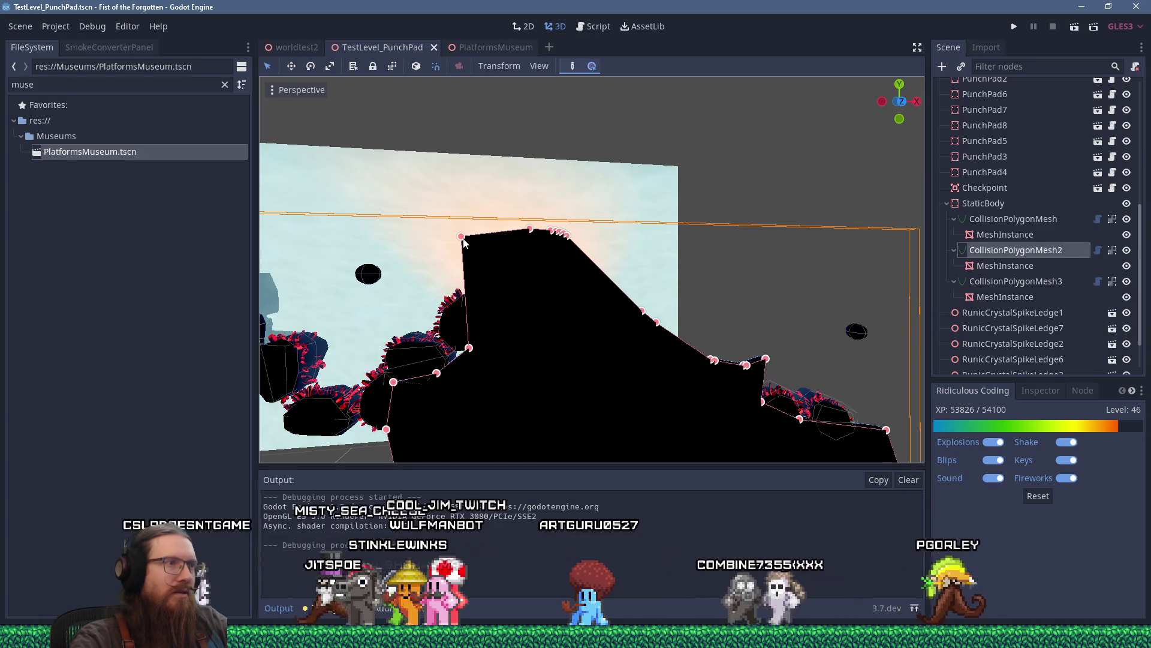
drag(462, 237, 478, 237)
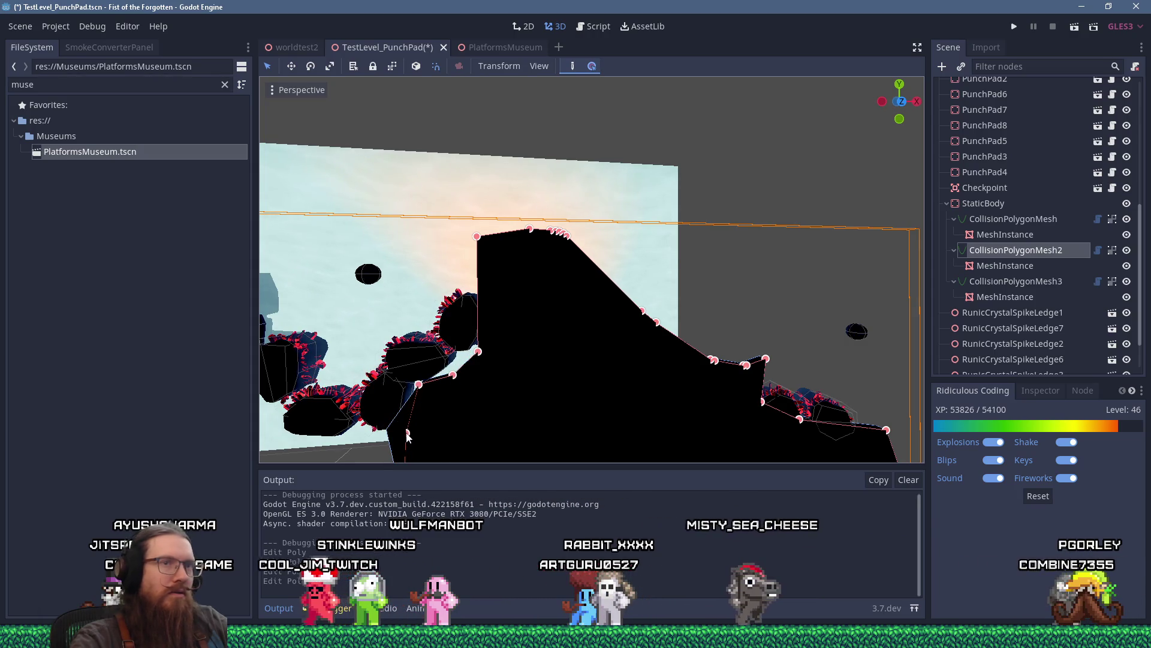
scroll(491, 389, down, 5)
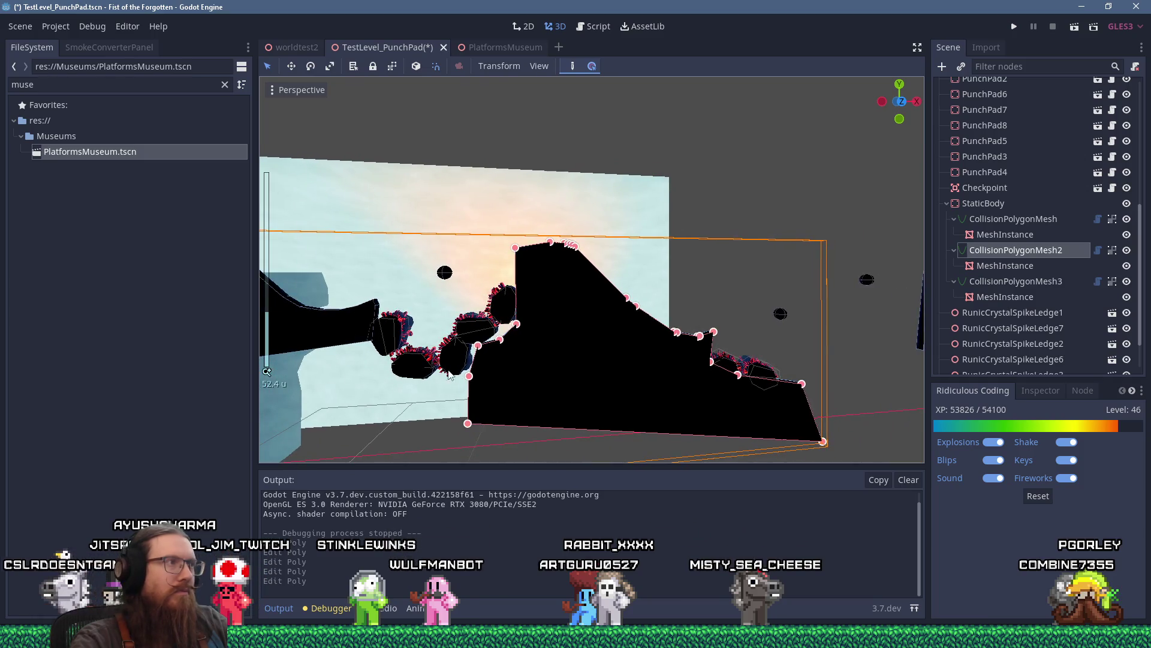
scroll(532, 294, down, 10)
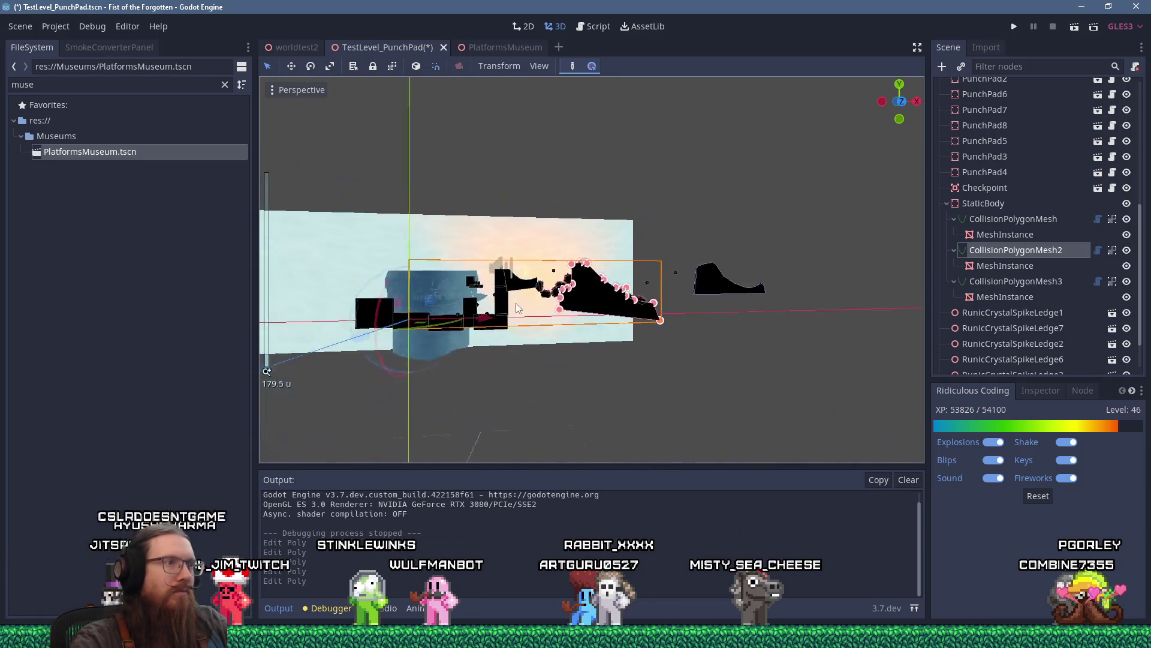
scroll(499, 317, up, 6)
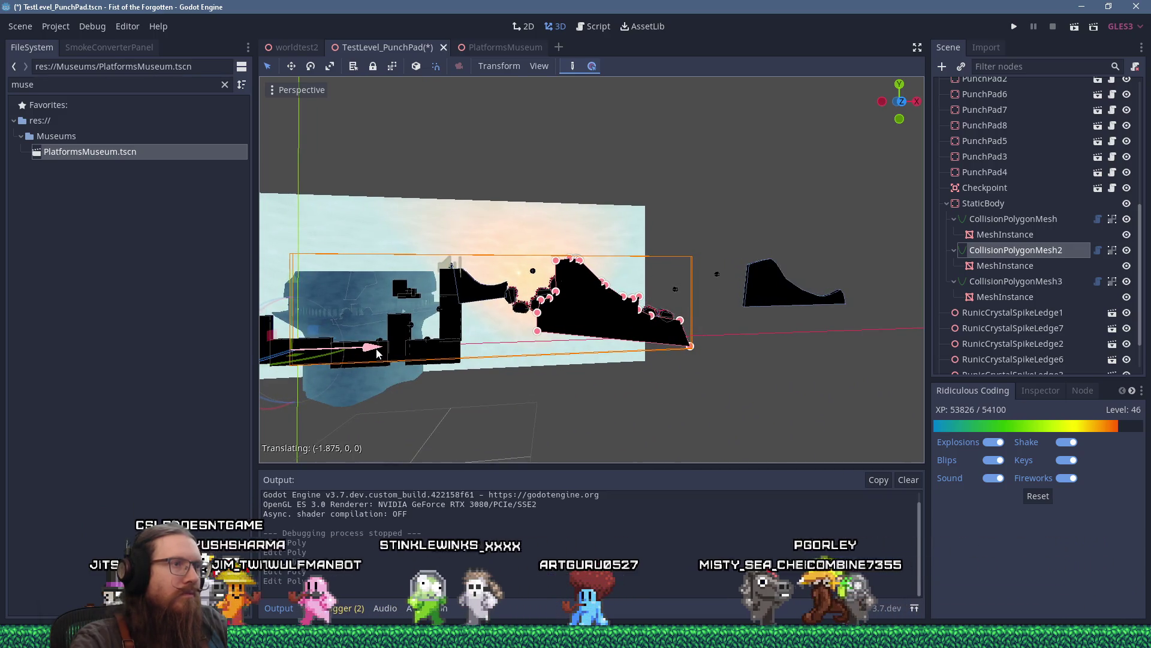
scroll(530, 294, up, 10)
mouse_move(530, 294)
mouse_down()
mouse_move(523, 263)
mouse_move(542, 257)
mouse_up()
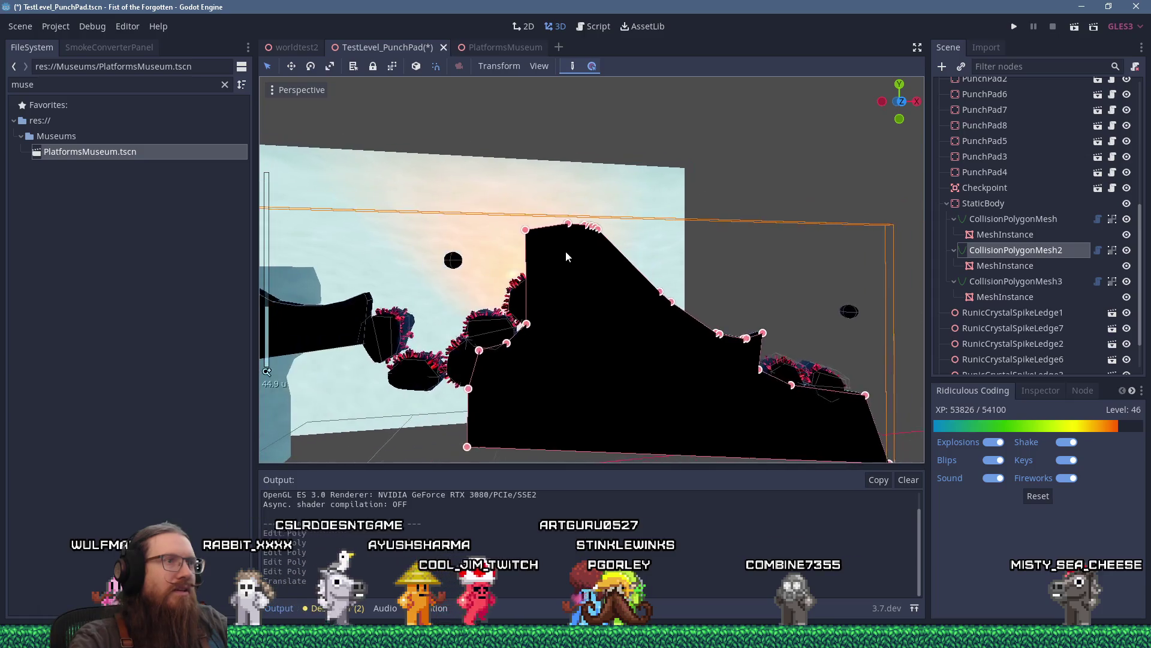
Add two points on CollisionPolygonMesh2's left edge, then save and run the scene.
scroll(566, 251, up, 3)
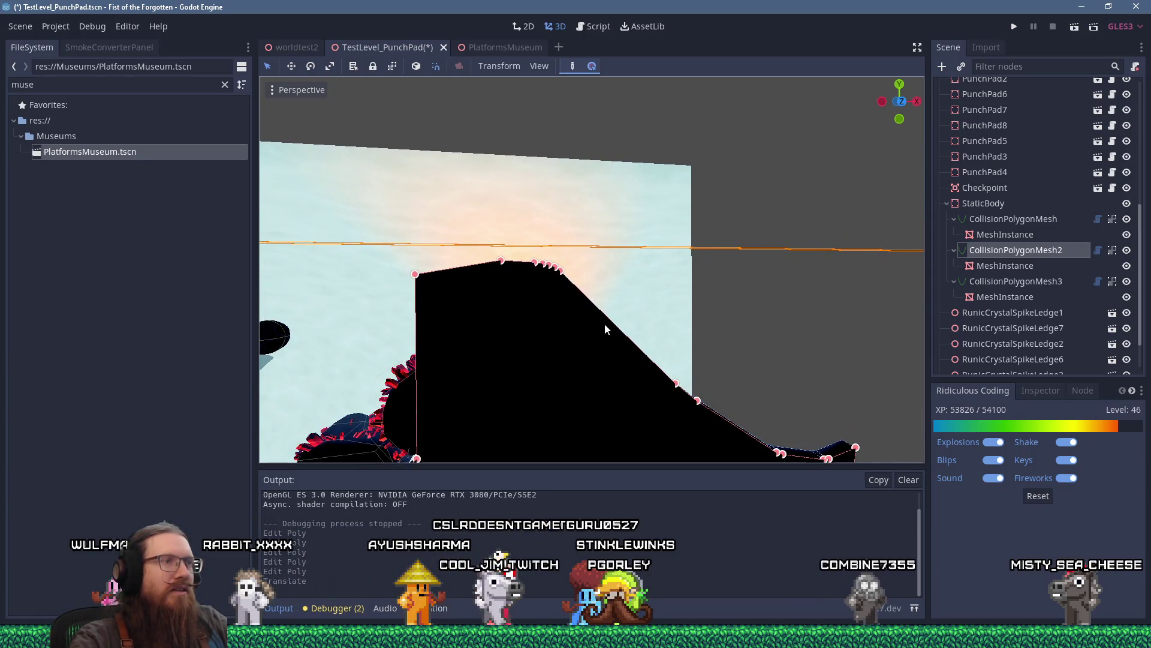
scroll(507, 265, up, 5)
drag(463, 257, 528, 268)
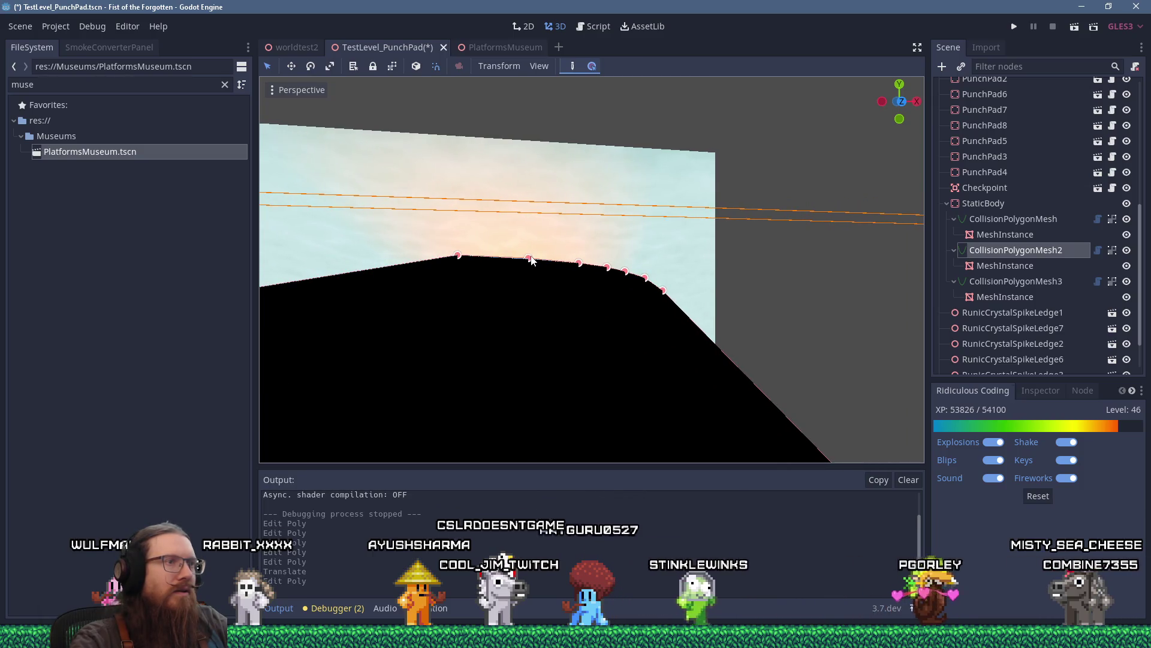
drag(481, 270, 570, 268)
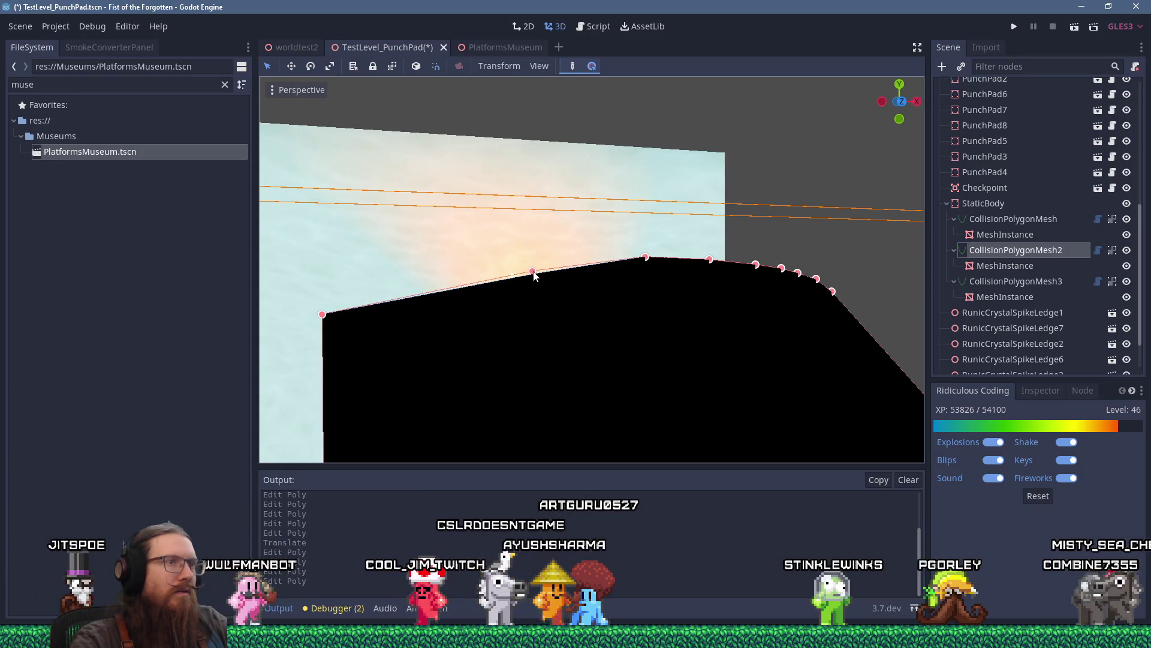
scroll(530, 273, down, 4)
mouse_move(545, 285)
mouse_down()
mouse_move(456, 278)
mouse_move(555, 264)
mouse_up()
click(539, 276)
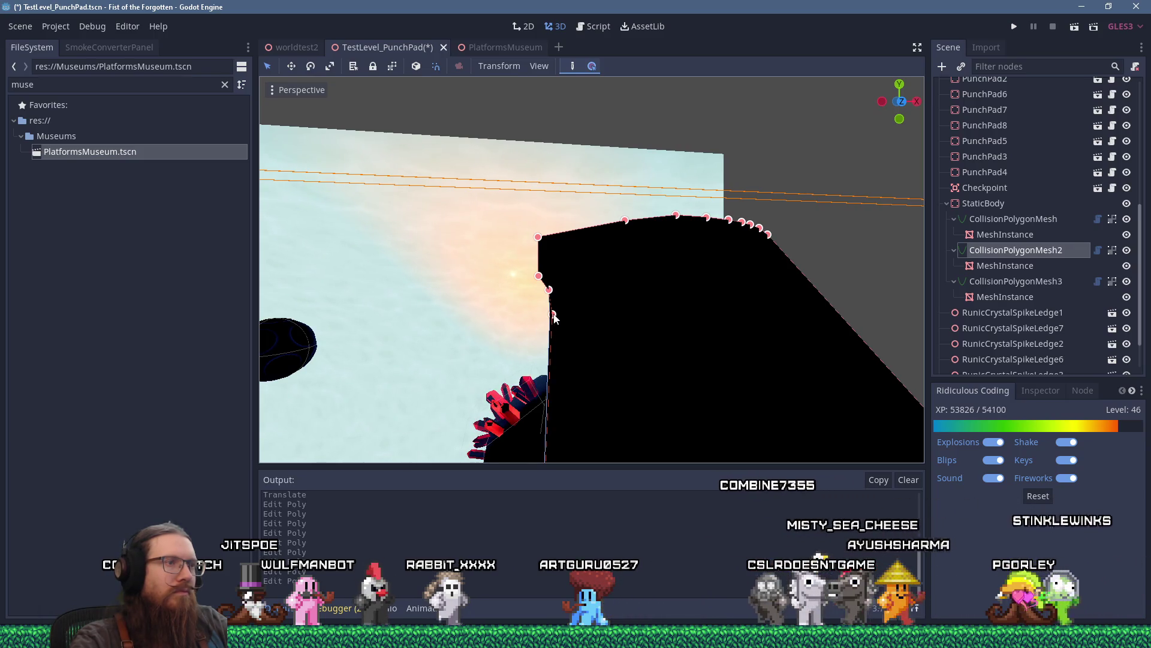
click(553, 345)
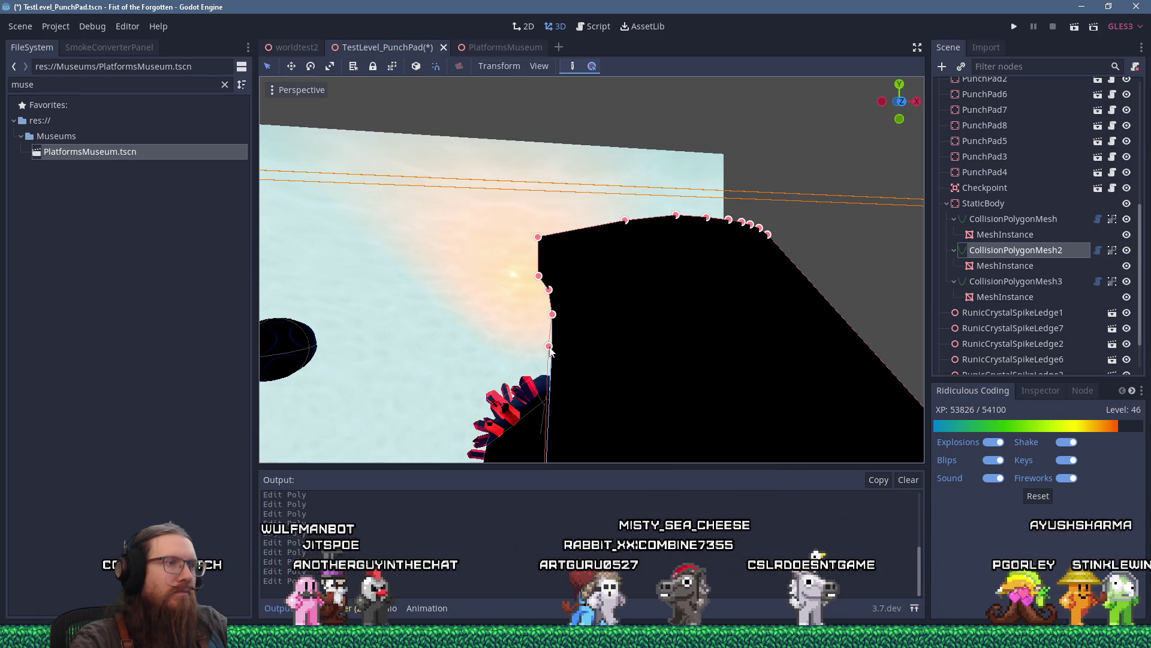
scroll(551, 349, down, 5)
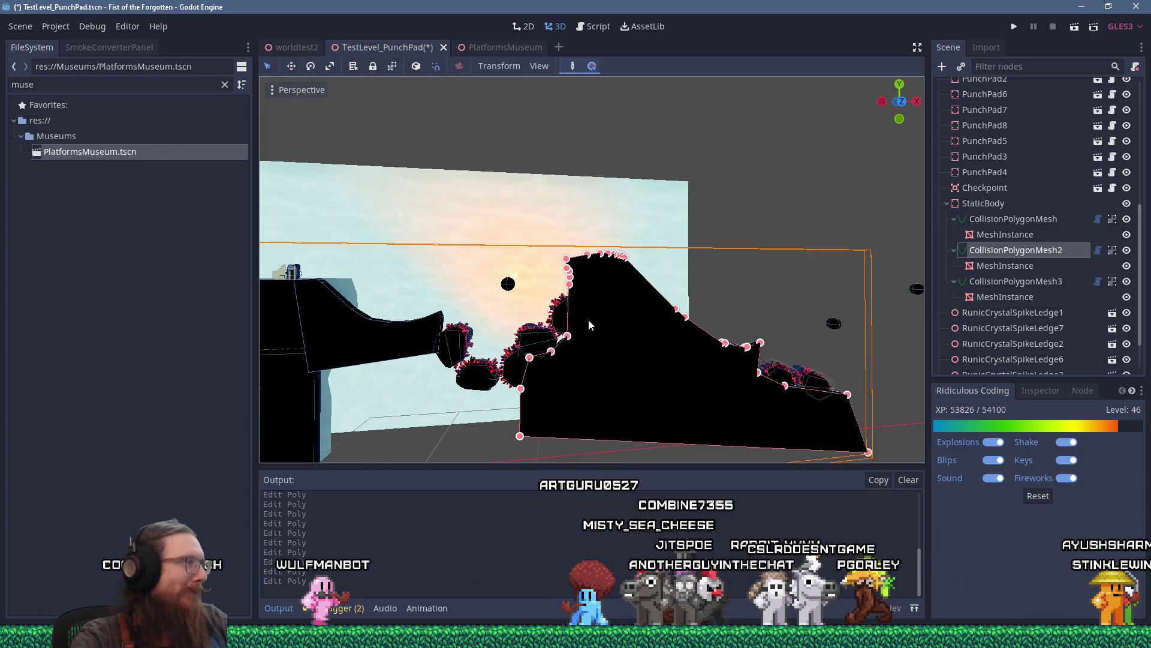
click(1015, 26)
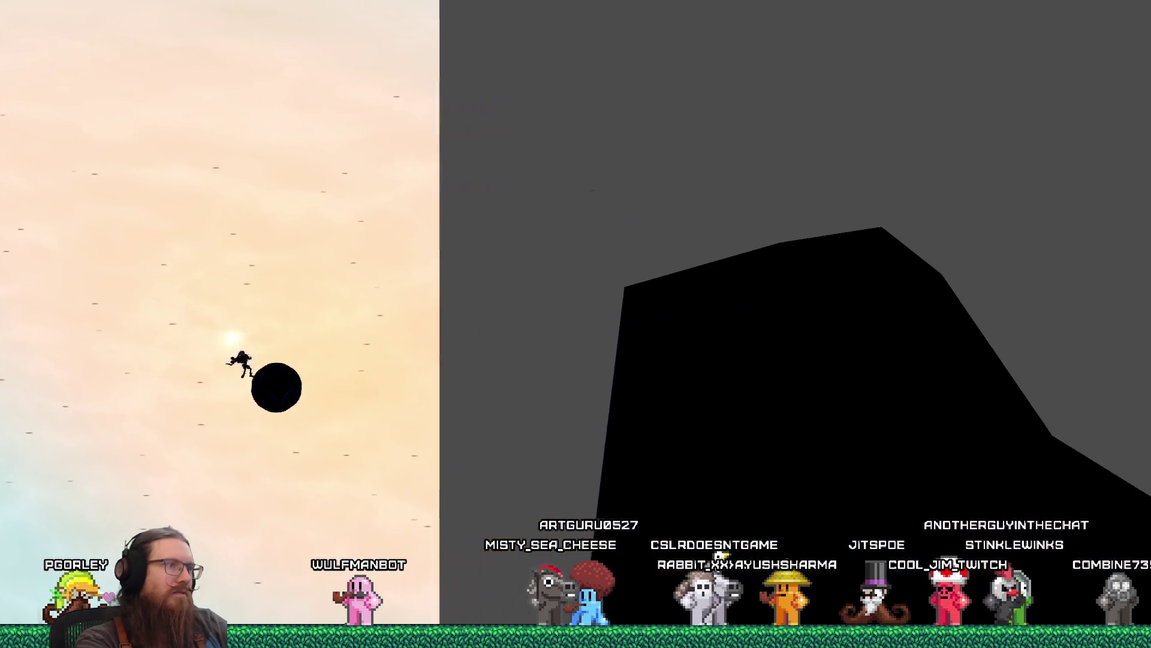
After testing the new collision shape, enter quit in the developer console.
key(grave)
text(qui)
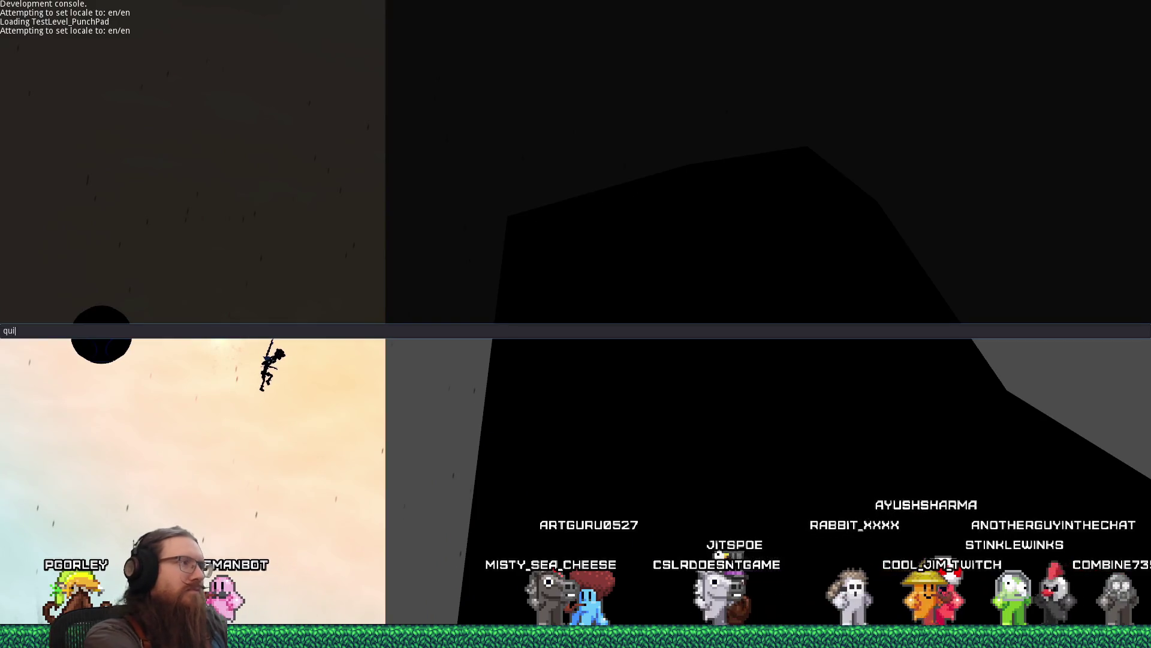
text(t)
key(Return)
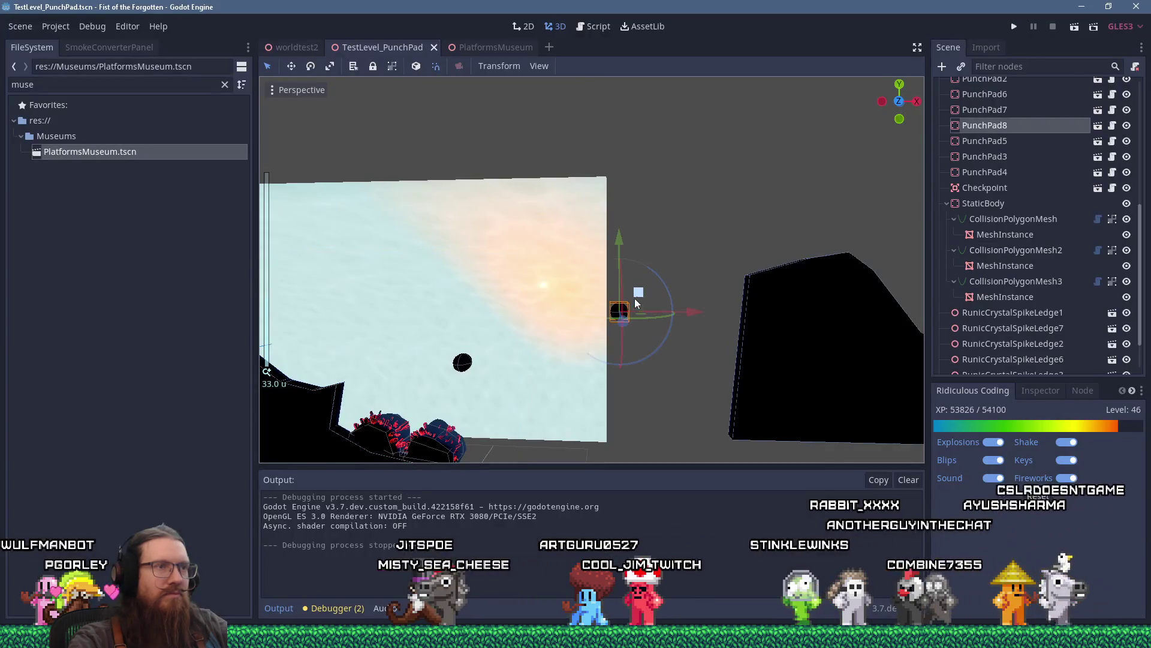
Nudge PunchPad8 down by about 1.875 units.
drag(642, 299, 644, 307)
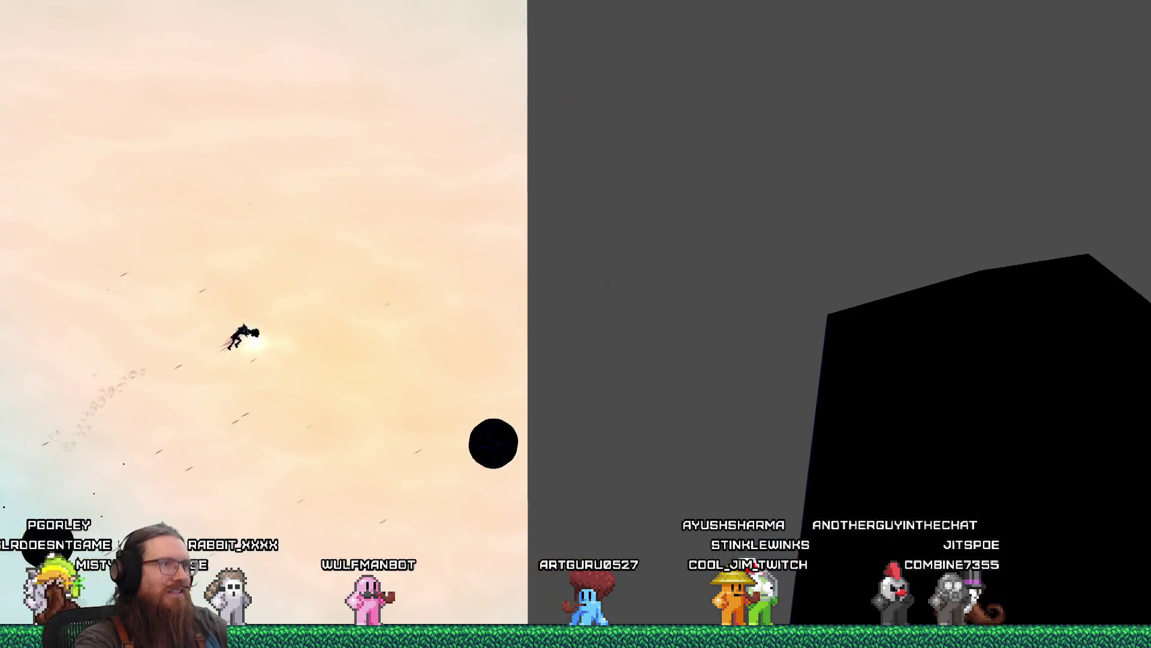
Toggle the console off to keep playing, then reopen it and enter quit.
key(grave)
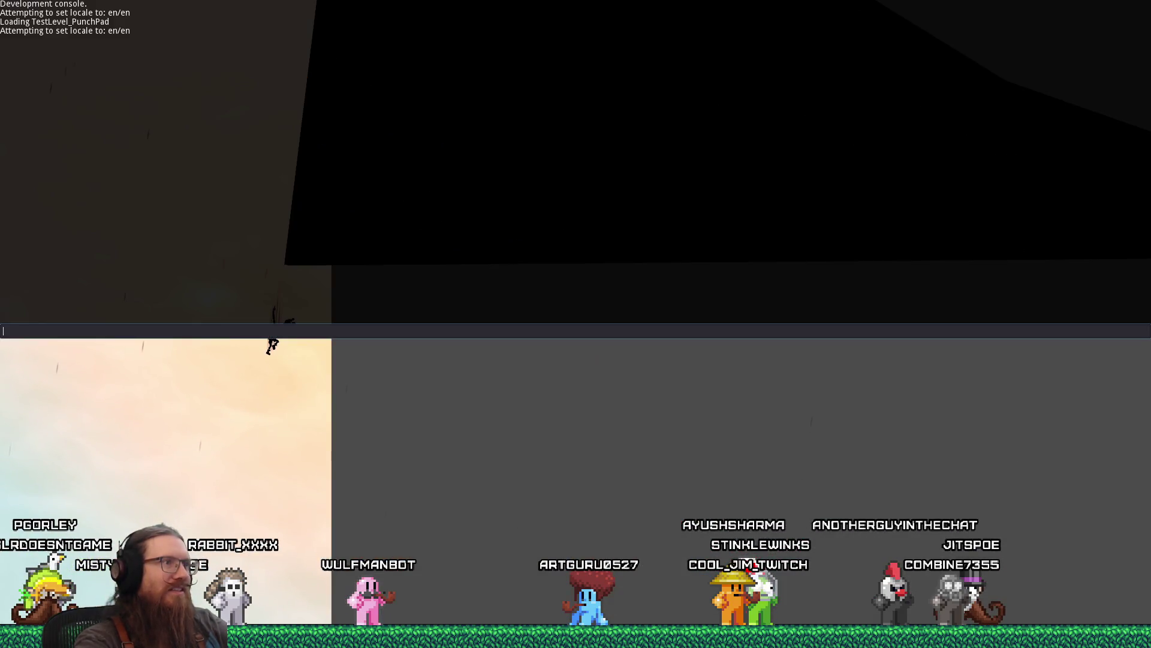
key(grave)
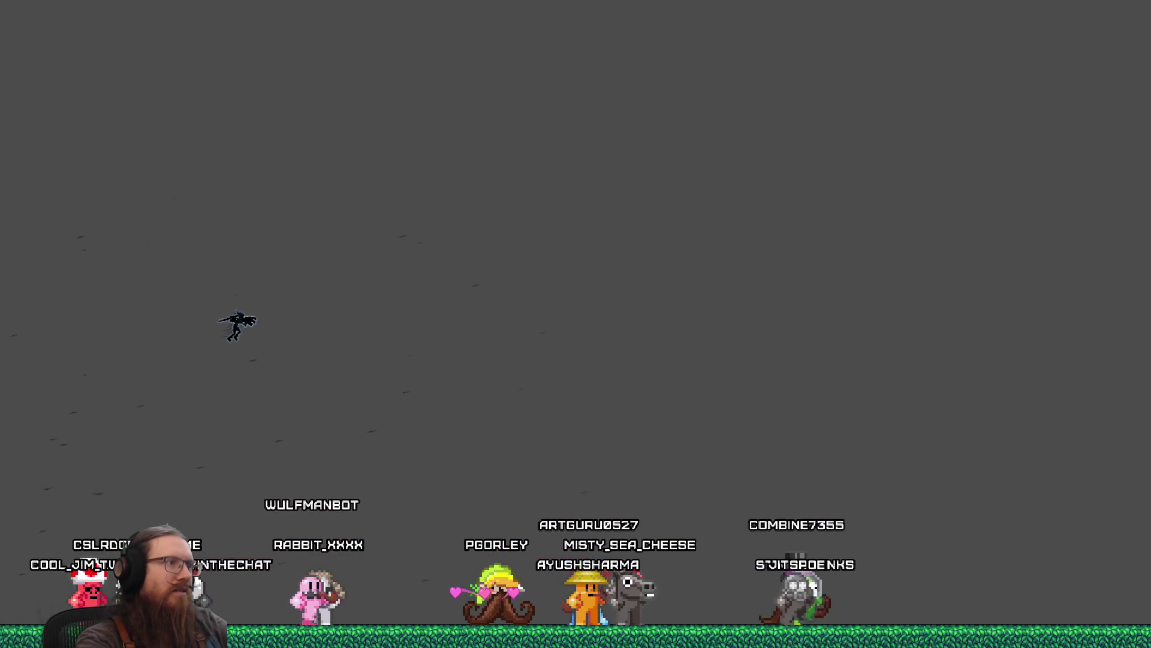
key(grave)
text(qui)
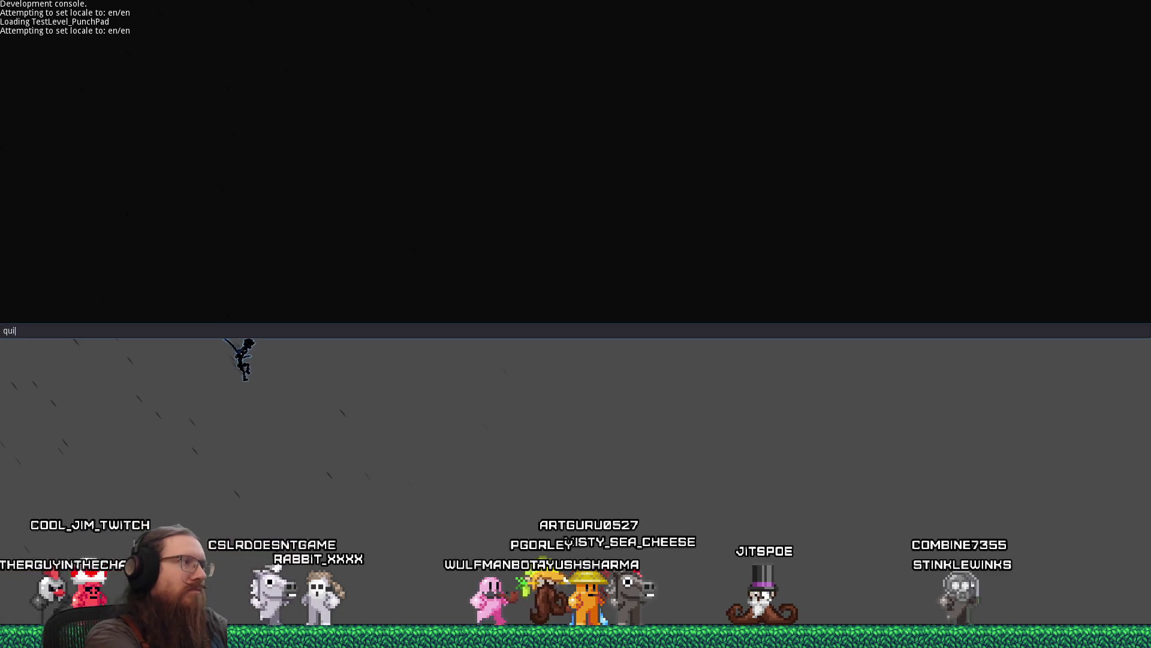
text(t)
key(Return)
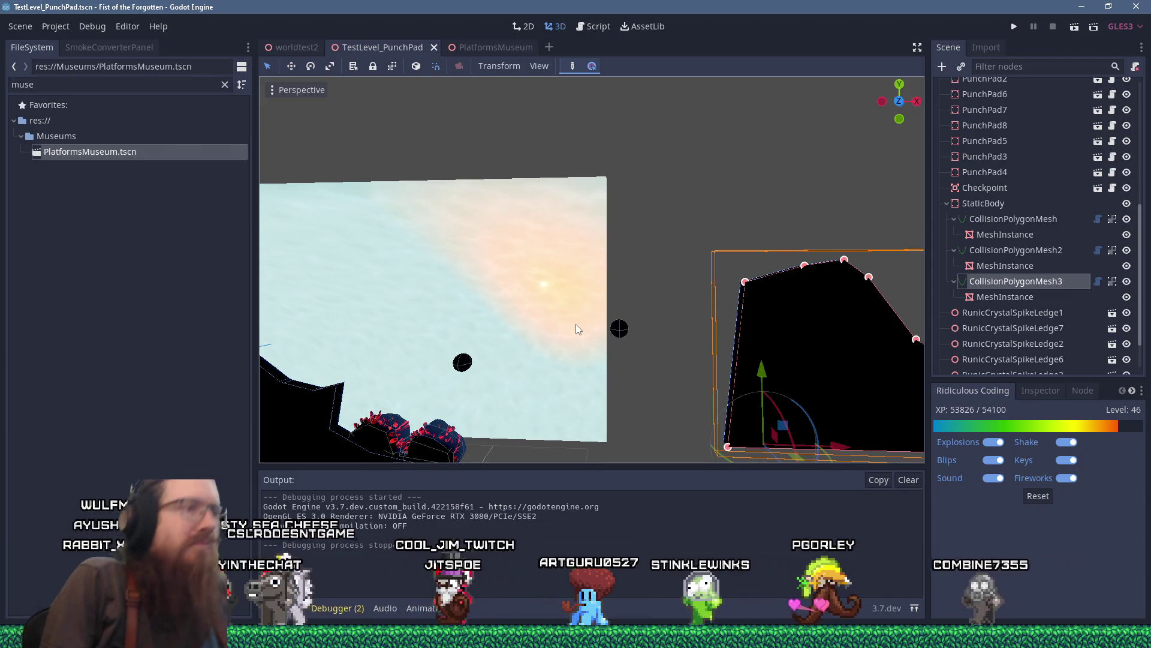
Add RunicCrystalSpikeLedge6 to the selection alongside RunicCrystalSpikeLedge7.
scroll(571, 322, down, 3)
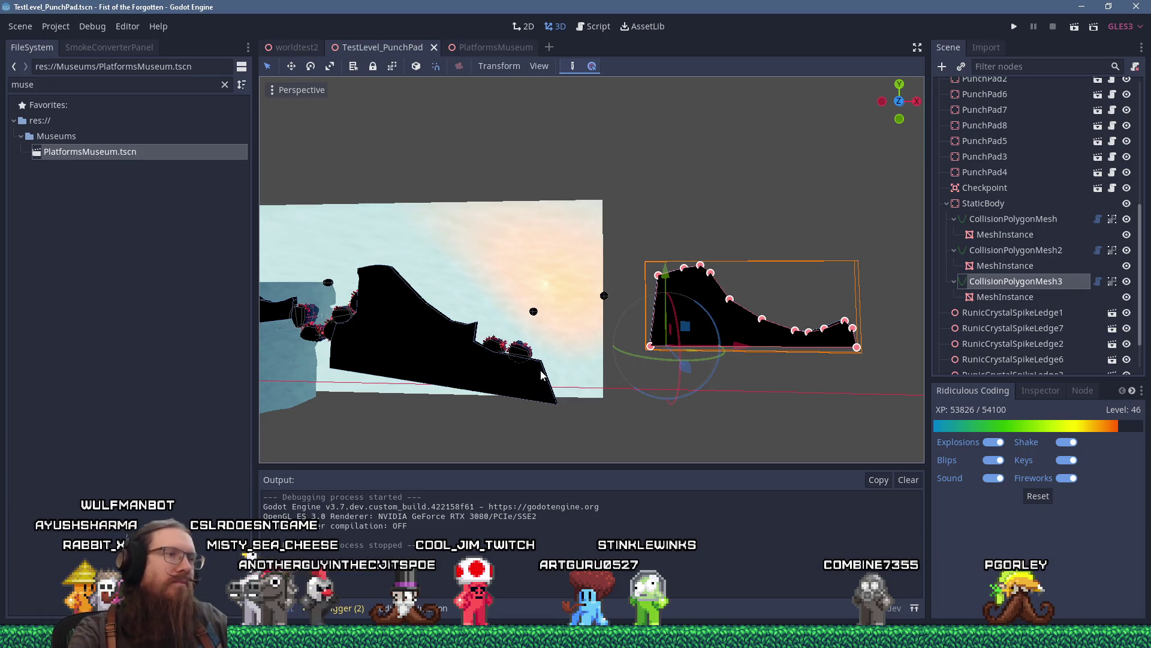
scroll(542, 375, up, 4)
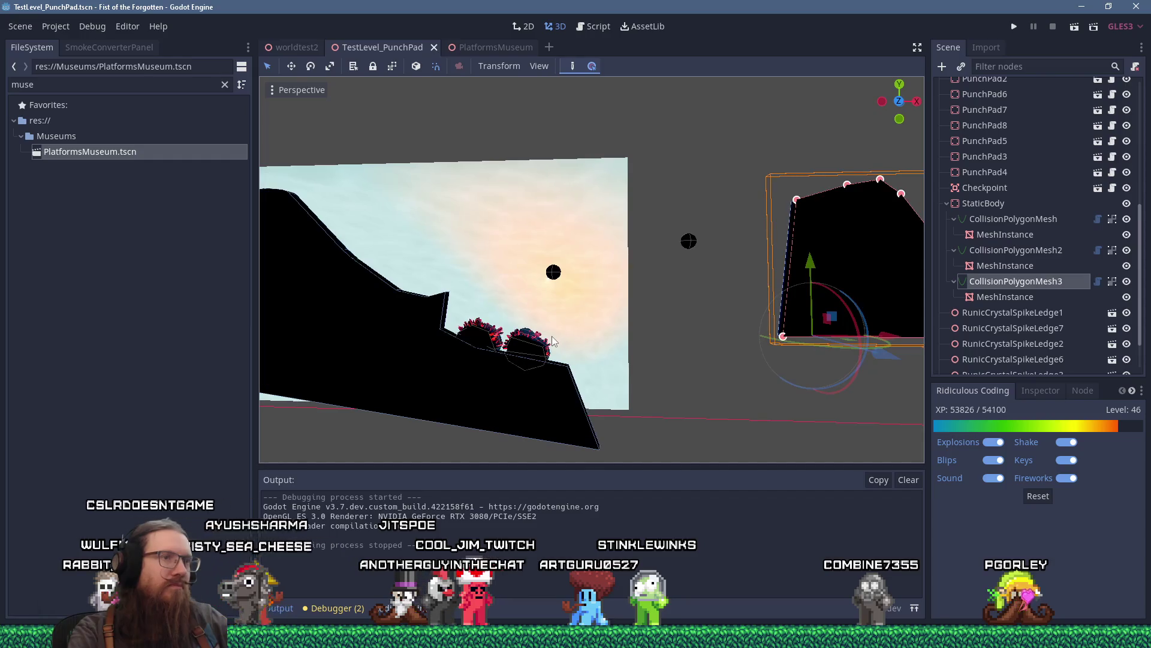
shift+click(478, 337)
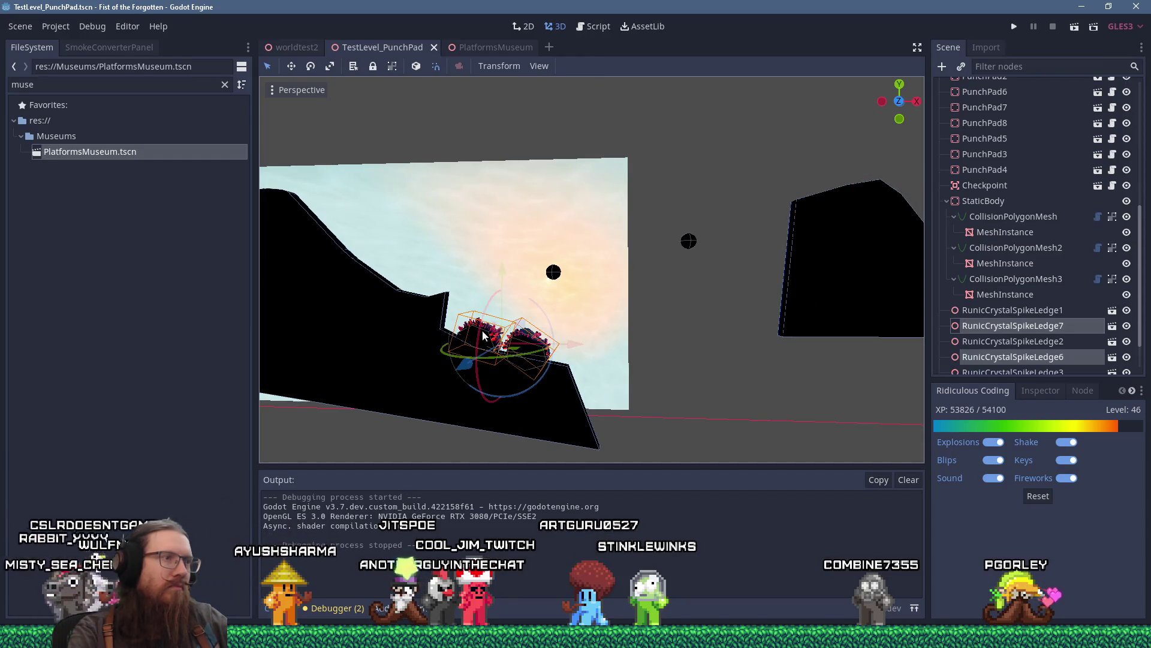
Duplicate the two crystal ledges, move the copies right, and set their Scale to 1.85.
key(ctrl+d)
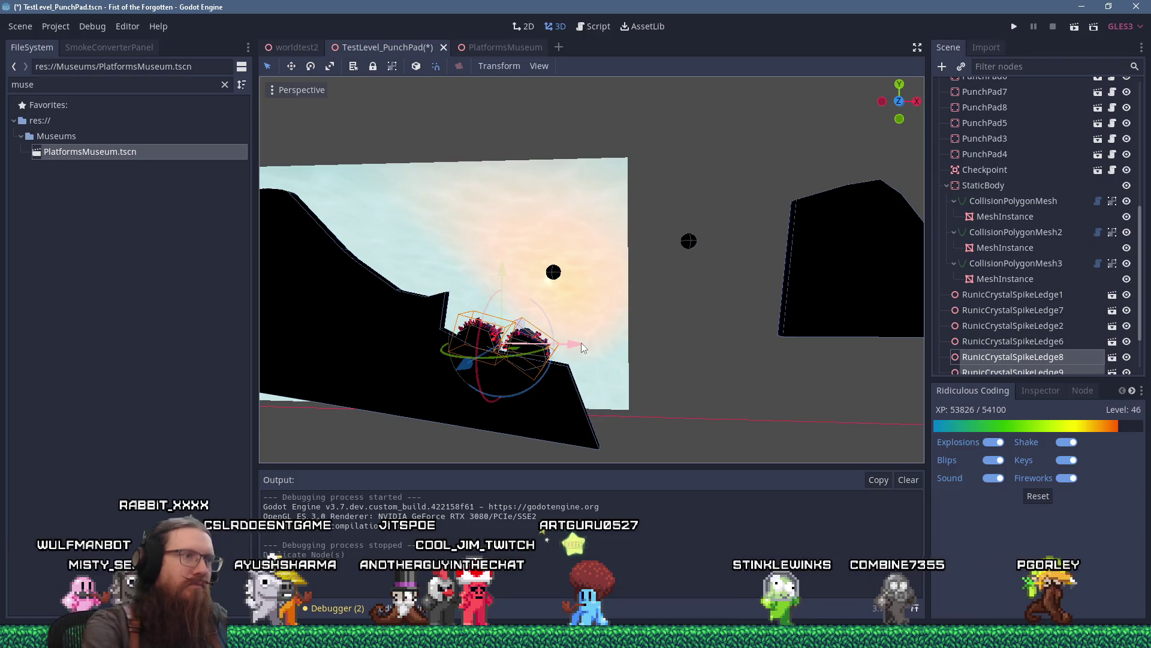
mouse_move(527, 329)
mouse_down()
mouse_move(657, 332)
mouse_move(624, 350)
mouse_up()
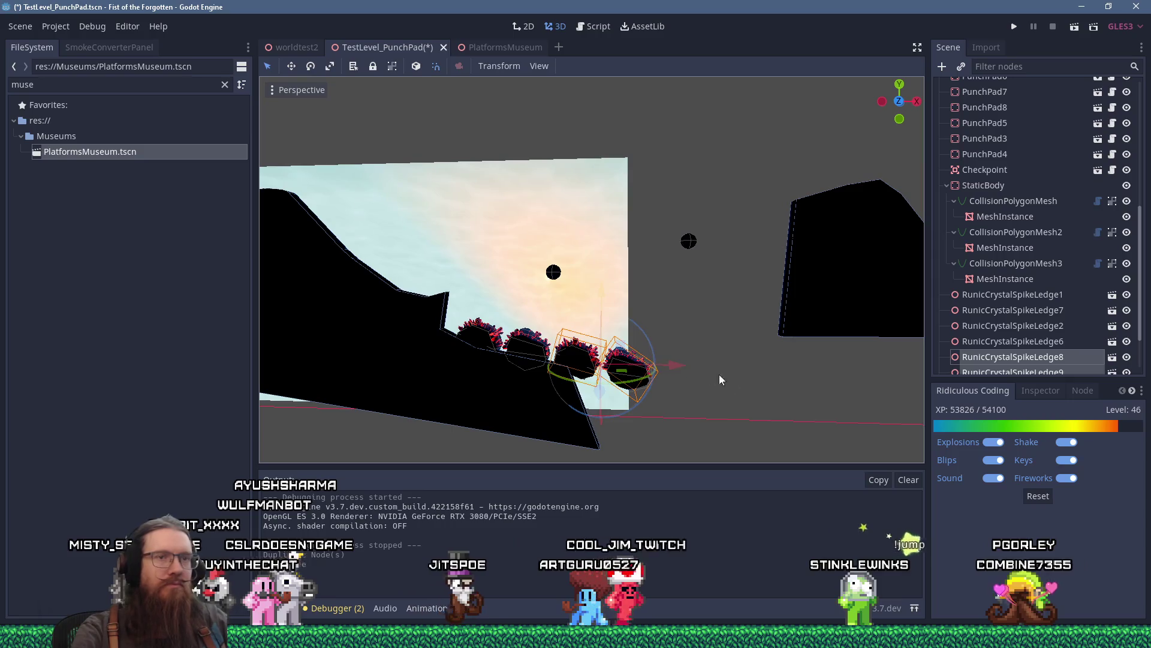
click(993, 47)
click(945, 42)
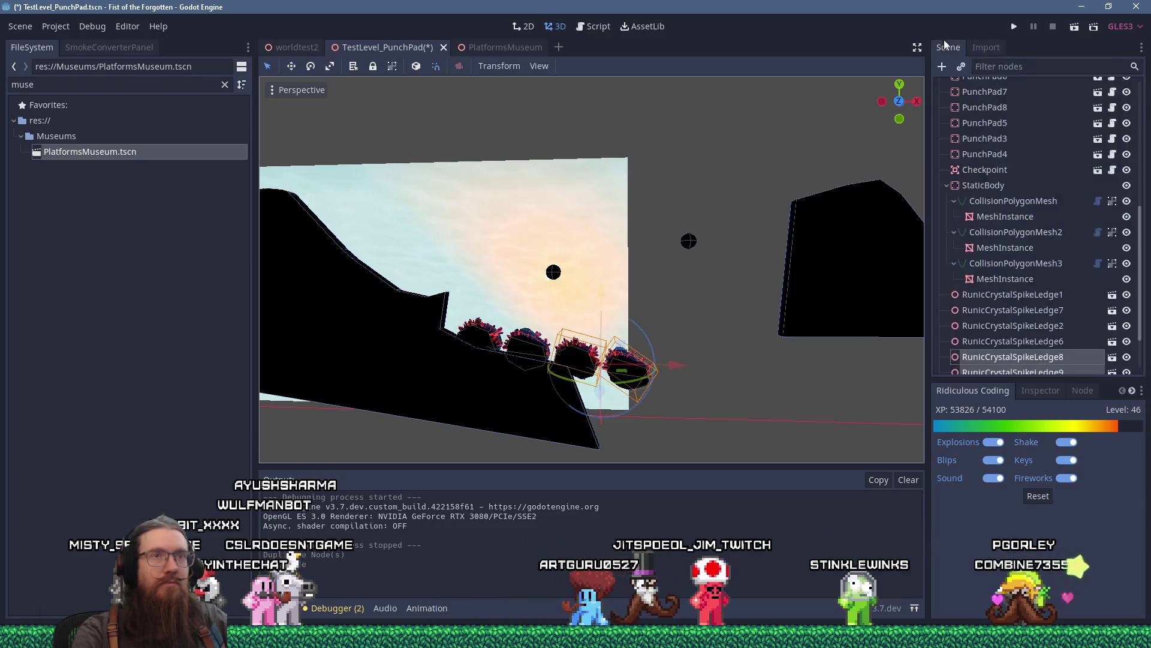
click(1038, 389)
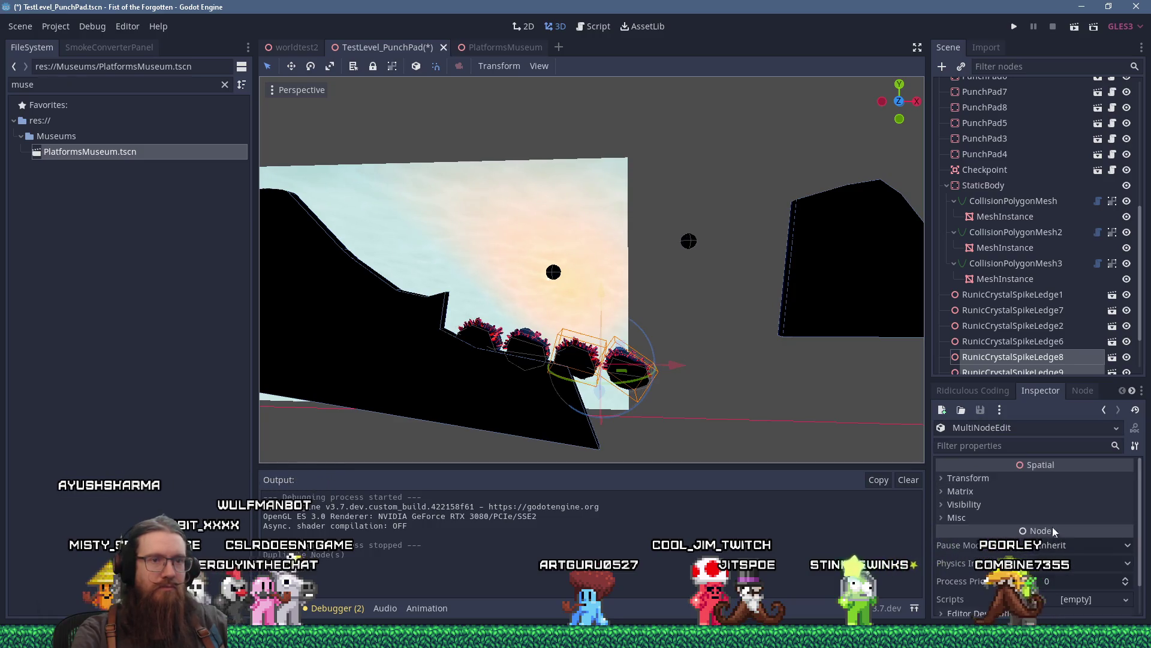
click(985, 570)
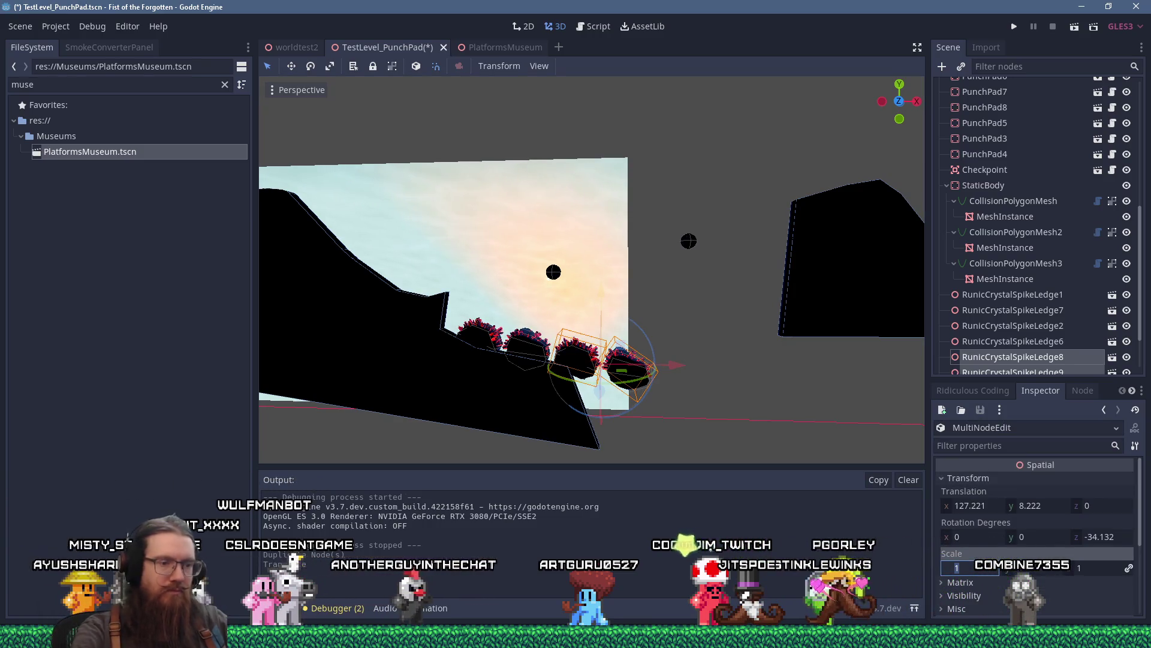
text(.85)
key(Return)
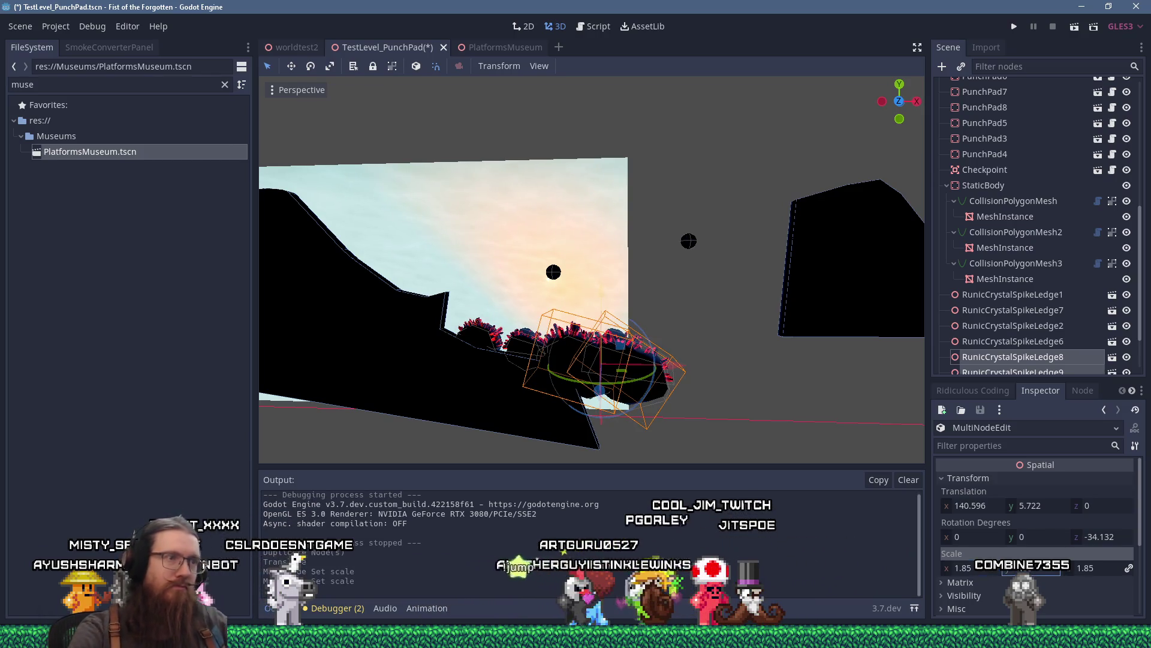
scroll(636, 356, down, 1)
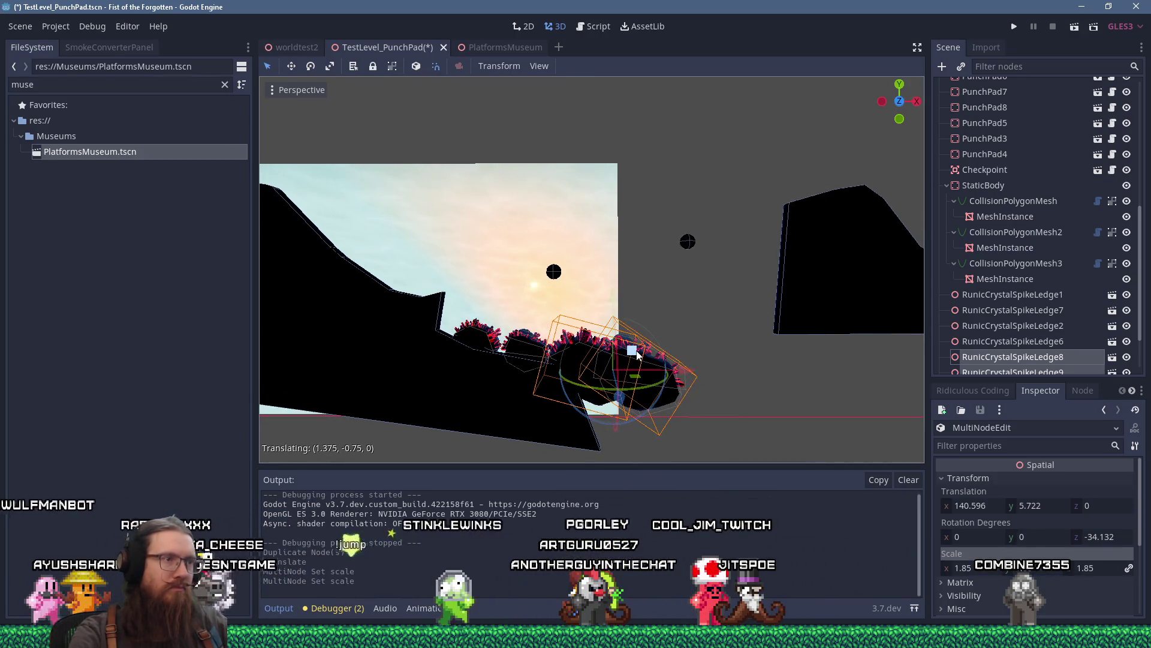
Move one enlarged copy near the gap and rotate it to a new angle.
click(714, 371)
click(667, 362)
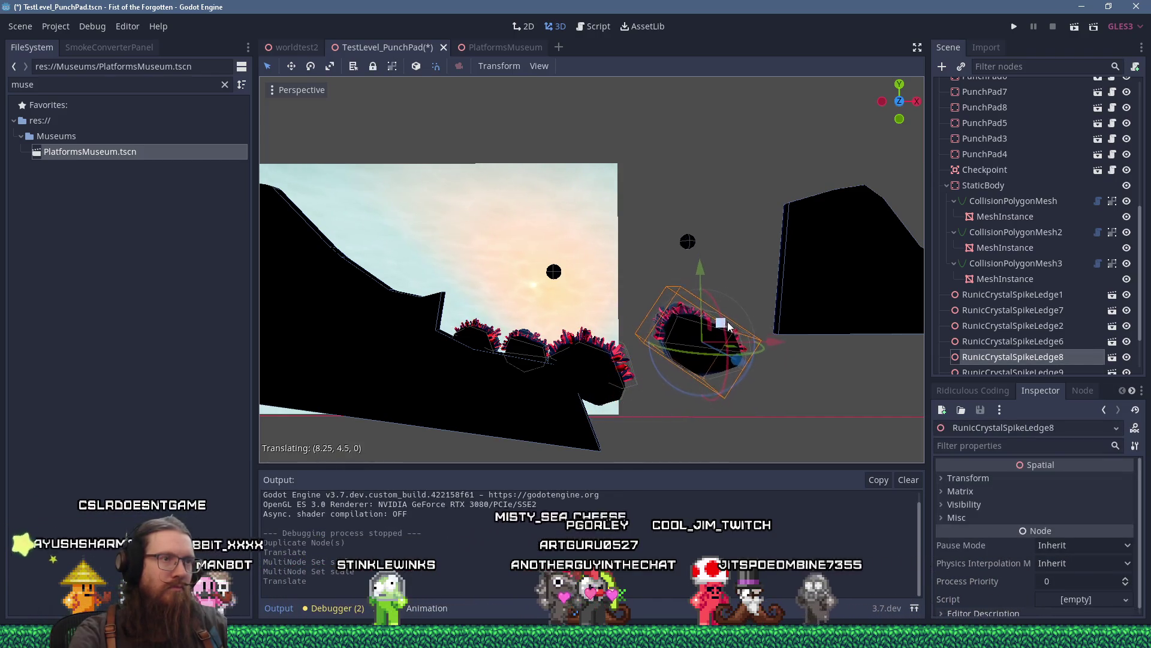
drag(728, 325, 683, 312)
drag(692, 394, 695, 395)
scroll(630, 393, up, 3)
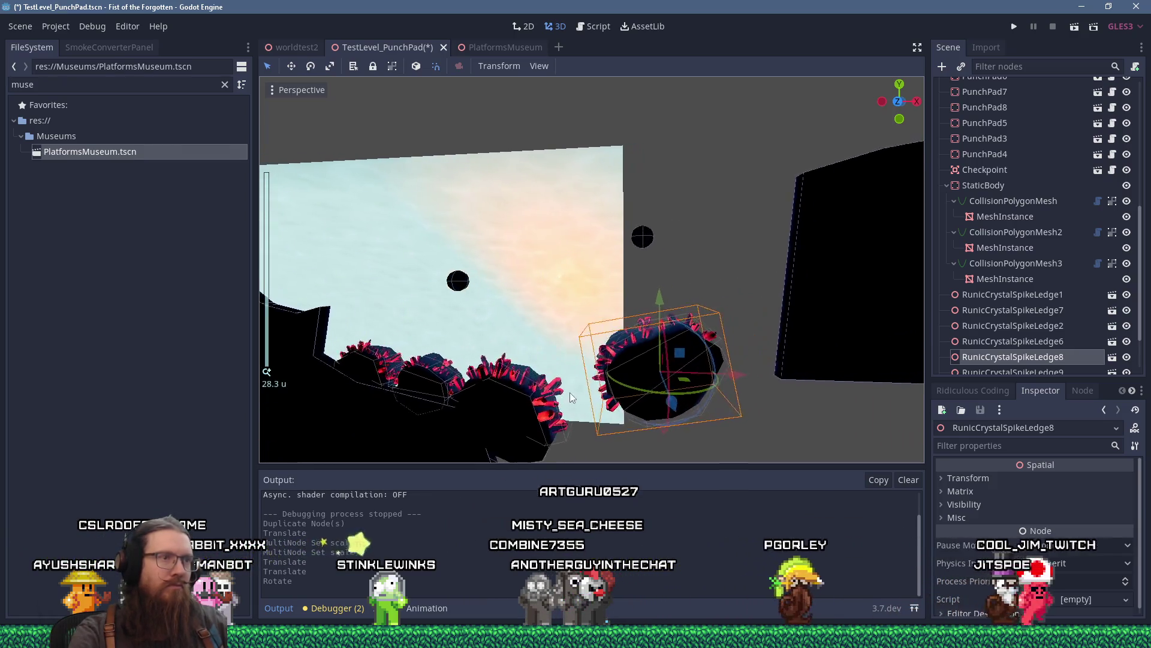
Duplicate the left-slope crystal ledge and move the copies up toward the right rock.
click(415, 373)
key(ctrl+d)
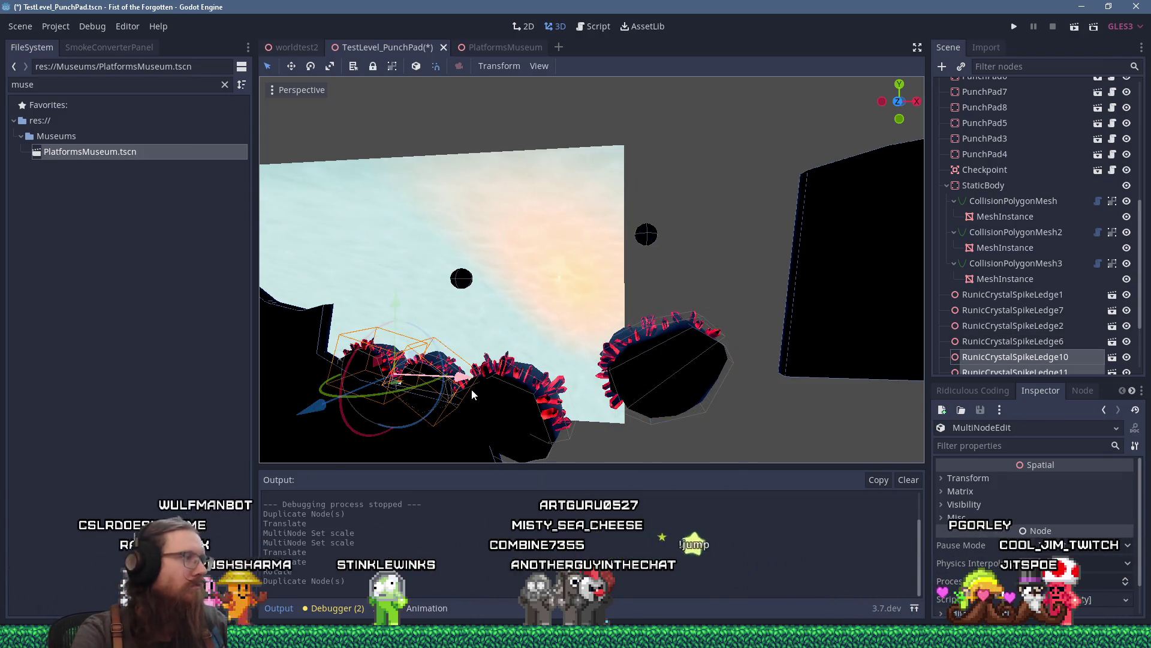
mouse_move(472, 389)
mouse_down()
mouse_move(742, 268)
mouse_move(758, 251)
mouse_move(698, 201)
mouse_up()
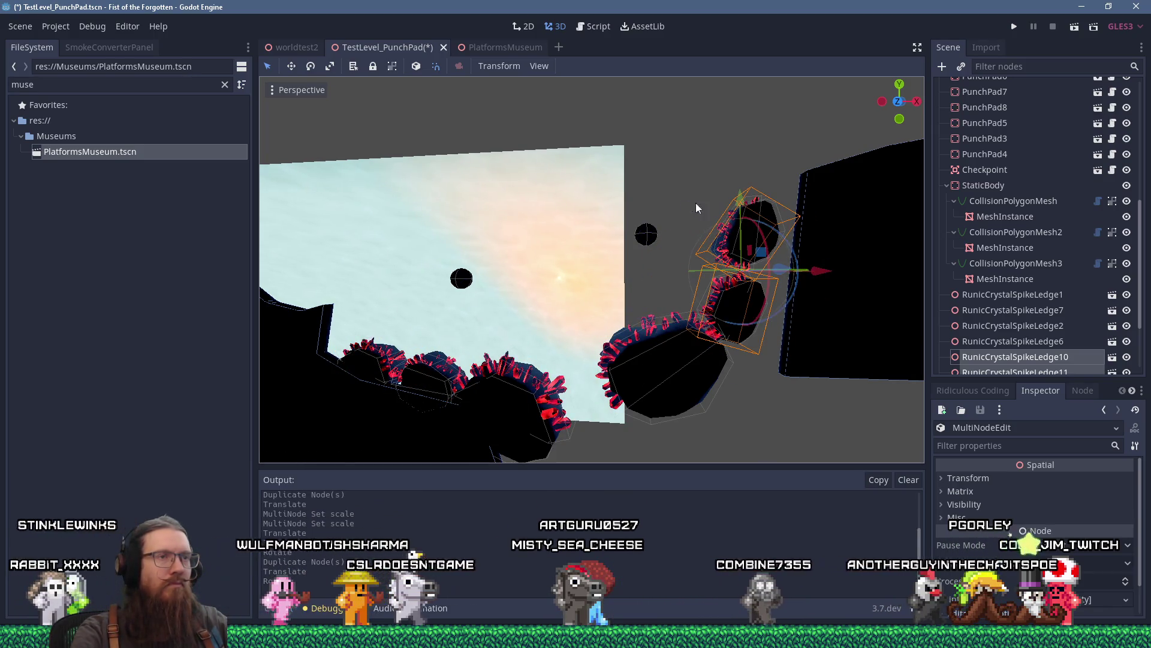
scroll(698, 208, up, 3)
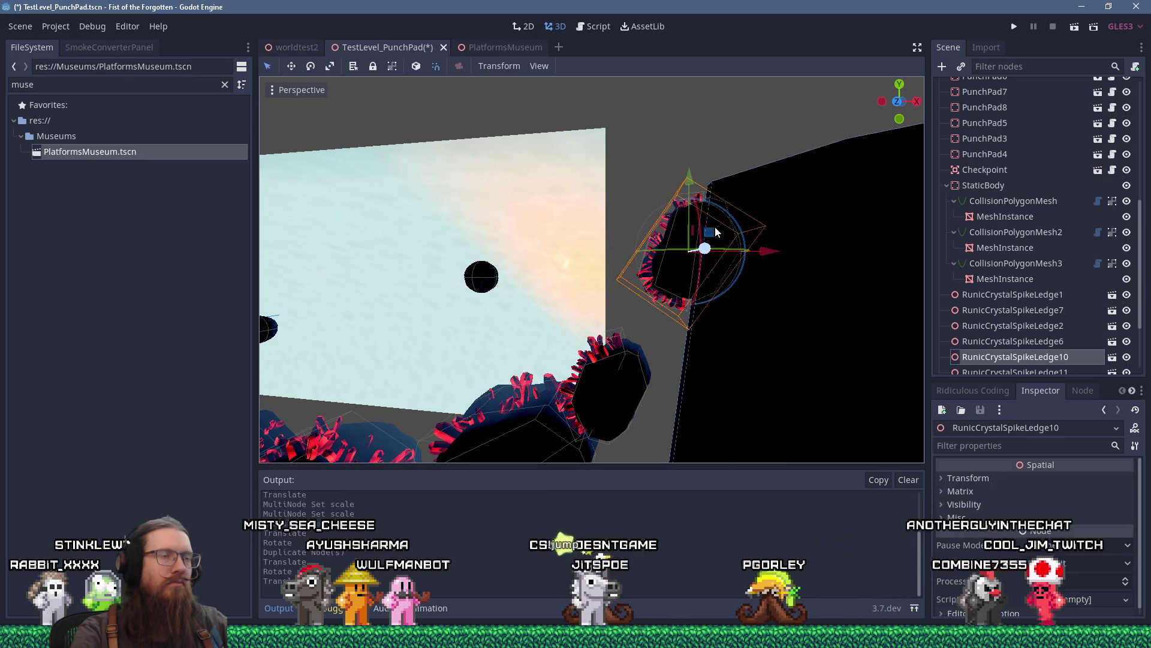
Move the lower crystal ledge near the rock up and to the right.
click(618, 378)
scroll(618, 373, down, 2)
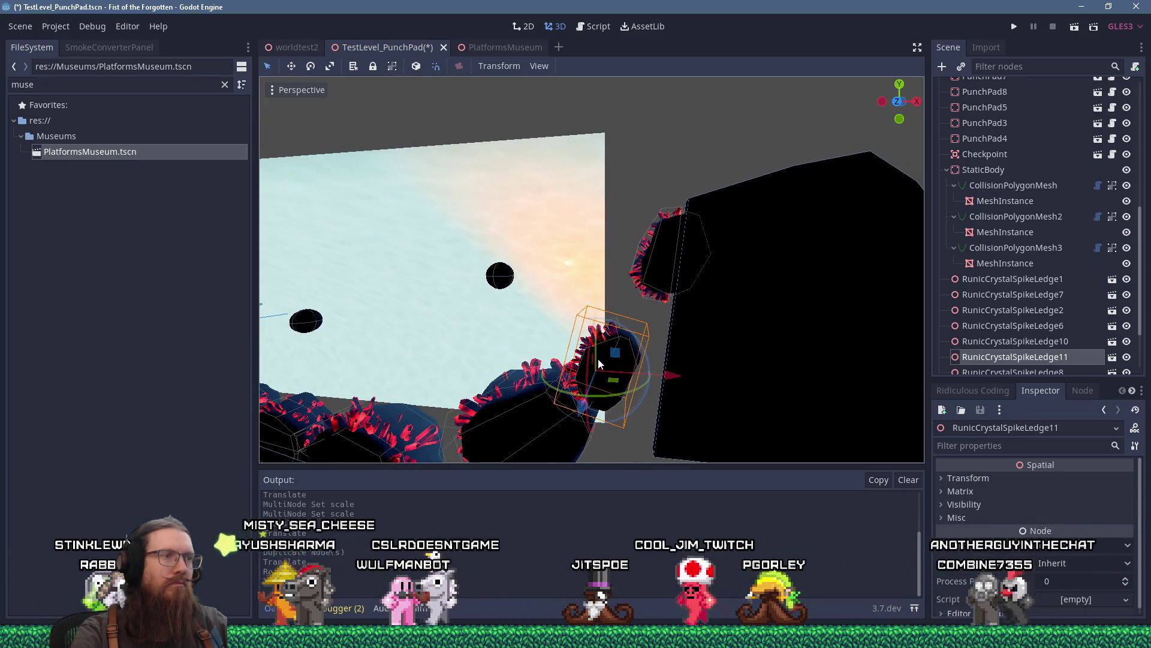
mouse_move(584, 408)
mouse_down()
mouse_move(618, 369)
mouse_move(623, 325)
mouse_move(627, 361)
mouse_move(654, 359)
mouse_move(686, 250)
mouse_up()
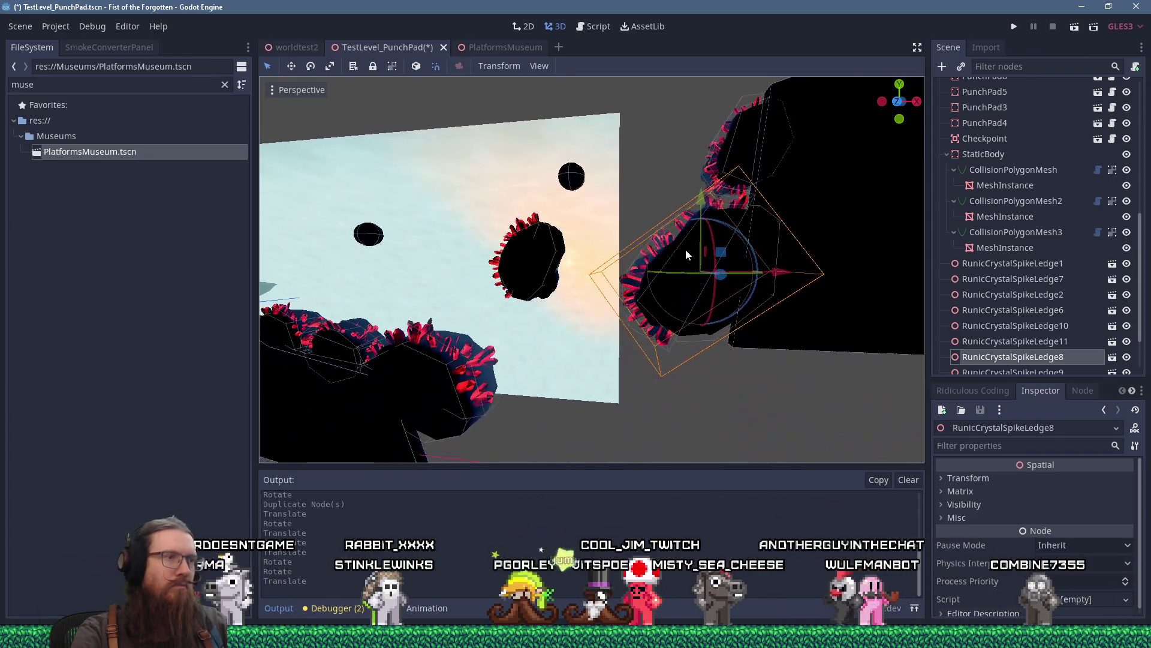
Rotate the small crystal ledge and fine-tune its position.
click(545, 253)
mouse_move(547, 243)
mouse_down()
mouse_move(602, 344)
mouse_move(649, 376)
mouse_move(648, 391)
mouse_up()
mouse_move(601, 354)
mouse_down()
mouse_move(625, 358)
mouse_move(587, 278)
mouse_up()
scroll(587, 313, down, 2)
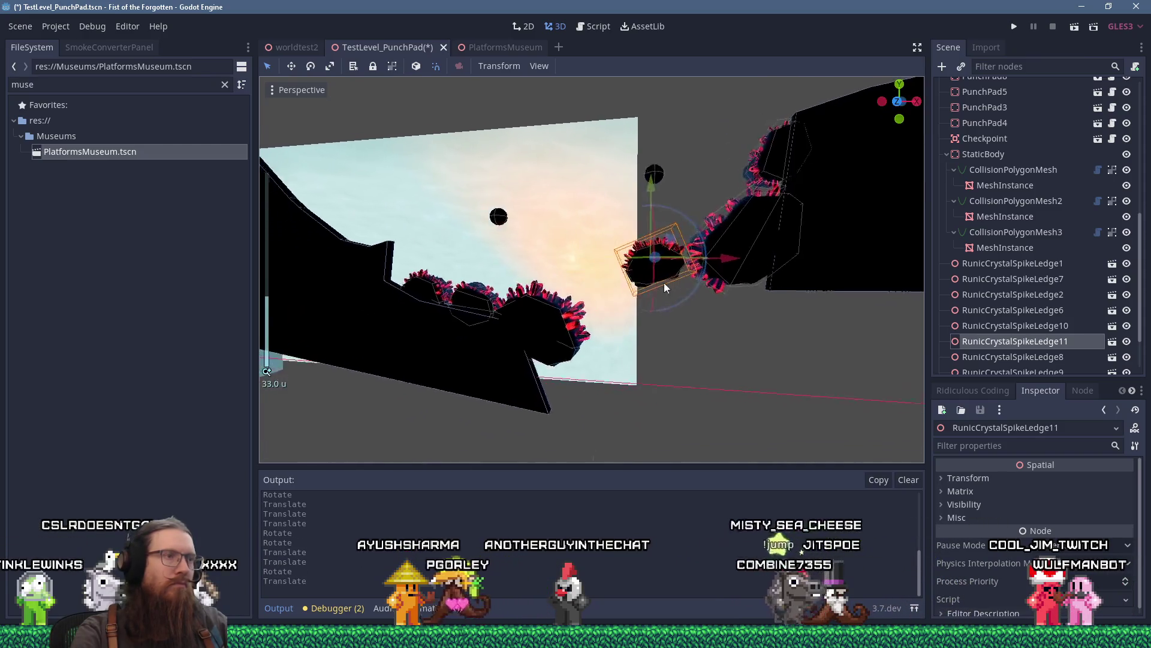
drag(599, 320, 617, 298)
mouse_move(548, 325)
mouse_down()
mouse_move(667, 296)
mouse_move(661, 251)
mouse_up()
scroll(630, 308, down, 2)
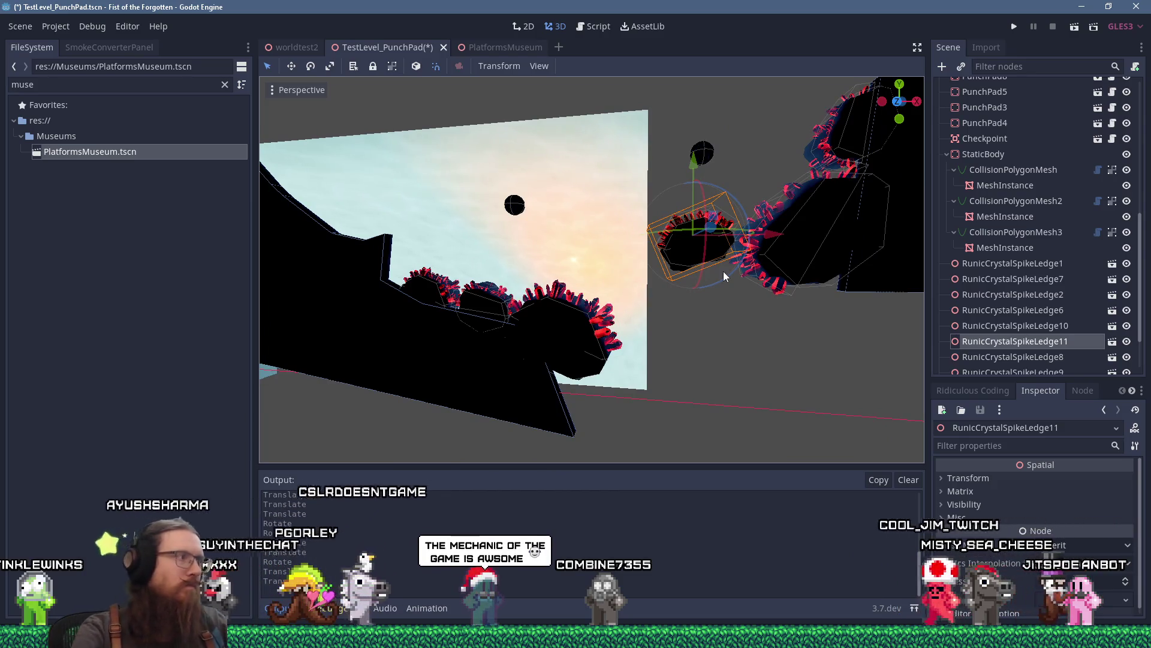
Delete an unwanted crystal ledge, then duplicate two ledges and move the copies down-left.
key(Delete)
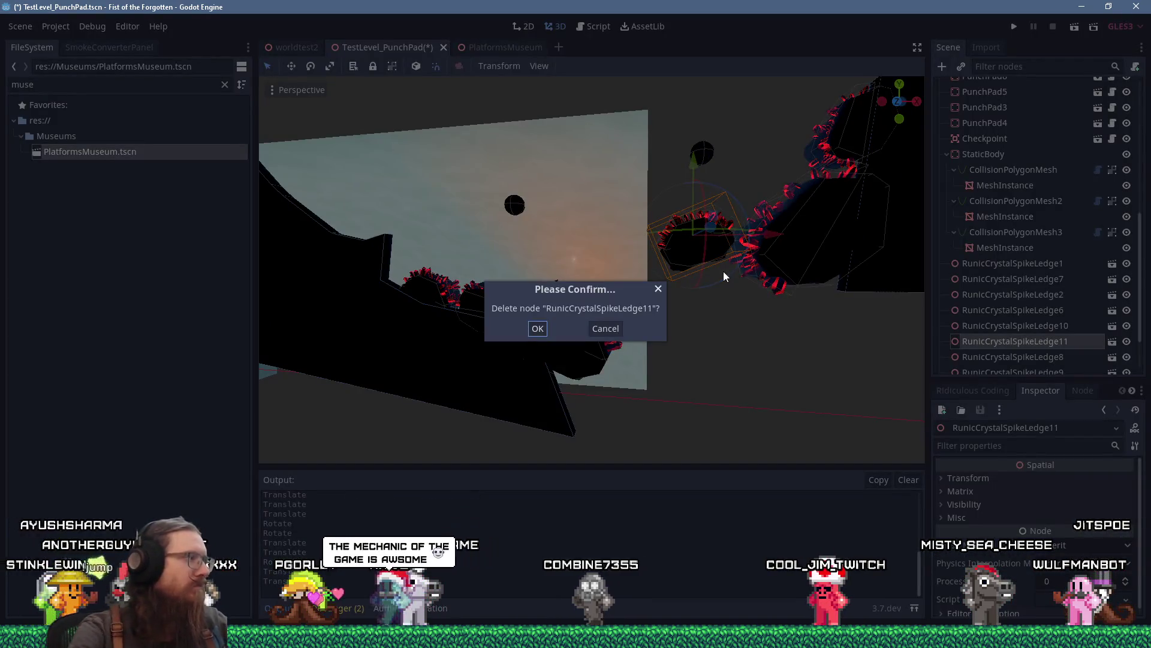
click(543, 327)
click(815, 246)
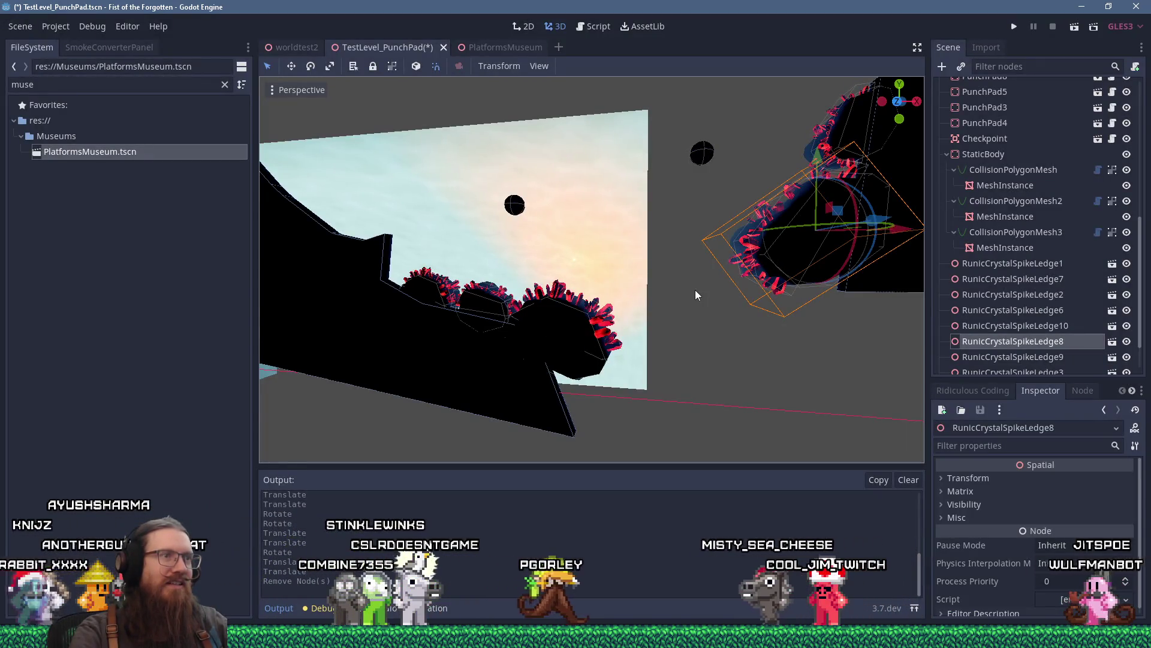
shift+click(610, 348)
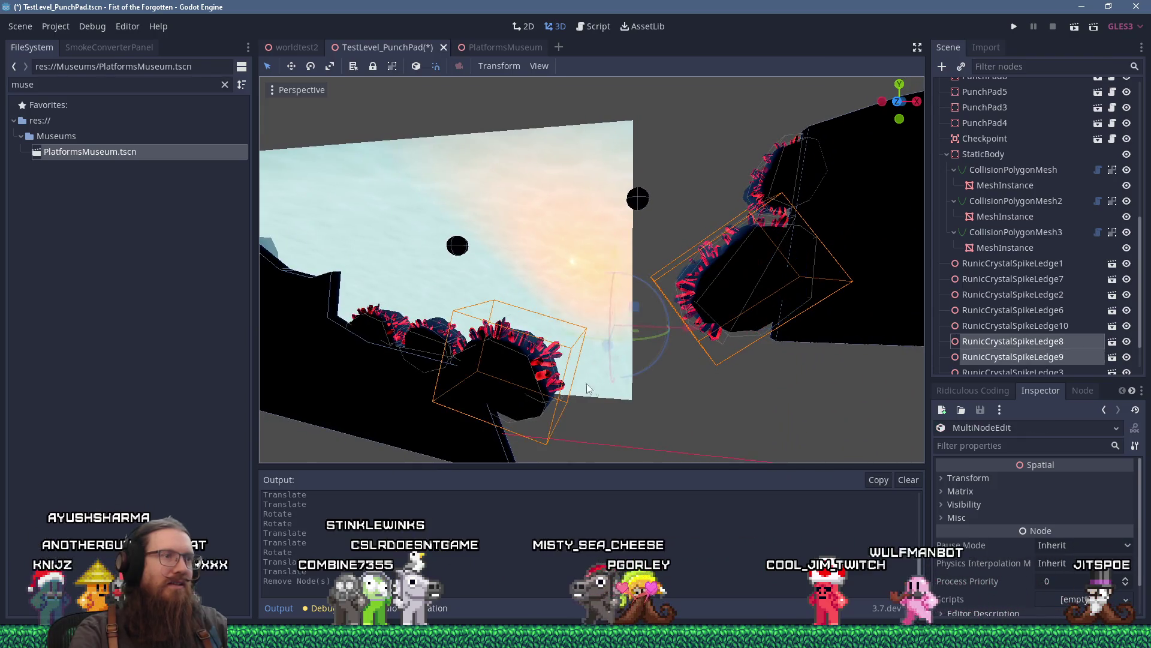
key(ctrl+d)
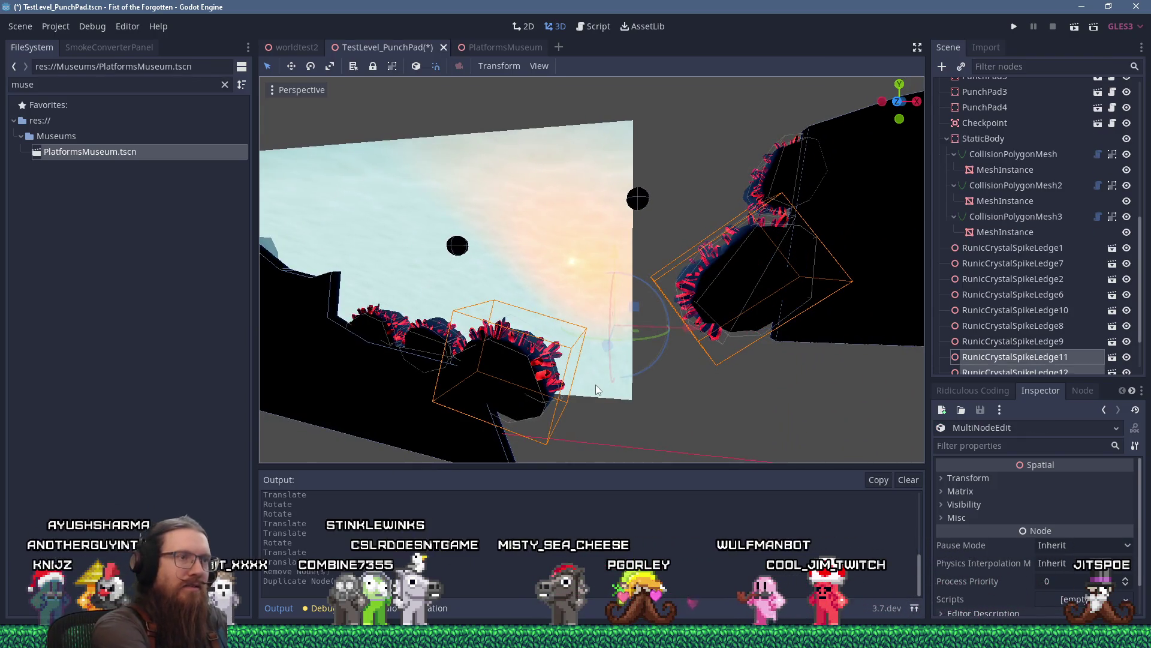
mouse_move(635, 312)
mouse_down()
mouse_move(519, 375)
mouse_move(530, 390)
mouse_up()
Move one new copy right and adjust the height of the ledge by the gap.
click(463, 426)
mouse_move(458, 375)
mouse_down()
mouse_move(701, 354)
mouse_move(613, 328)
mouse_up()
scroll(692, 341, up, 3)
click(639, 334)
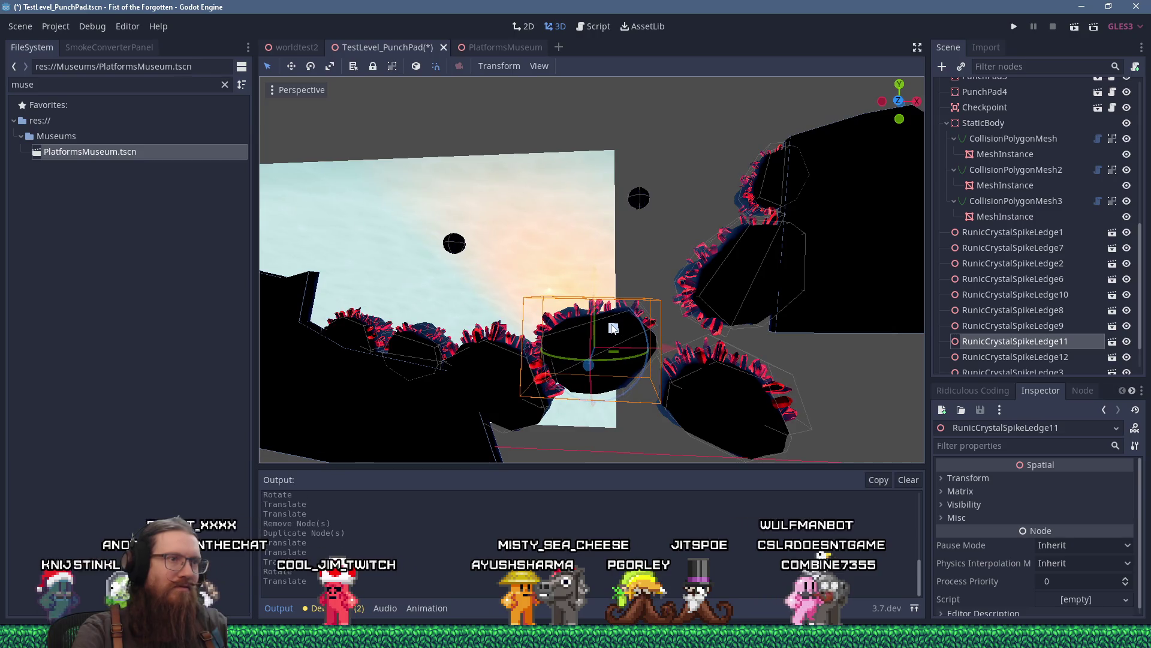
click(725, 394)
mouse_move(740, 379)
mouse_down()
mouse_move(727, 355)
mouse_move(659, 322)
mouse_move(641, 342)
mouse_up()
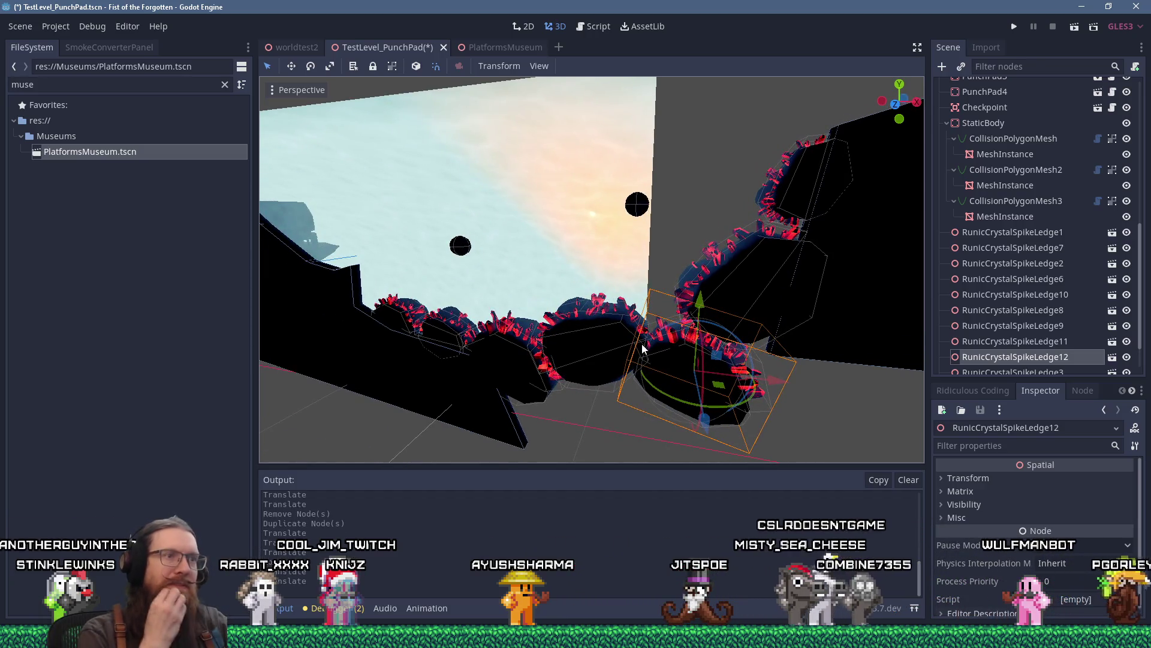
drag(603, 251, 625, 187)
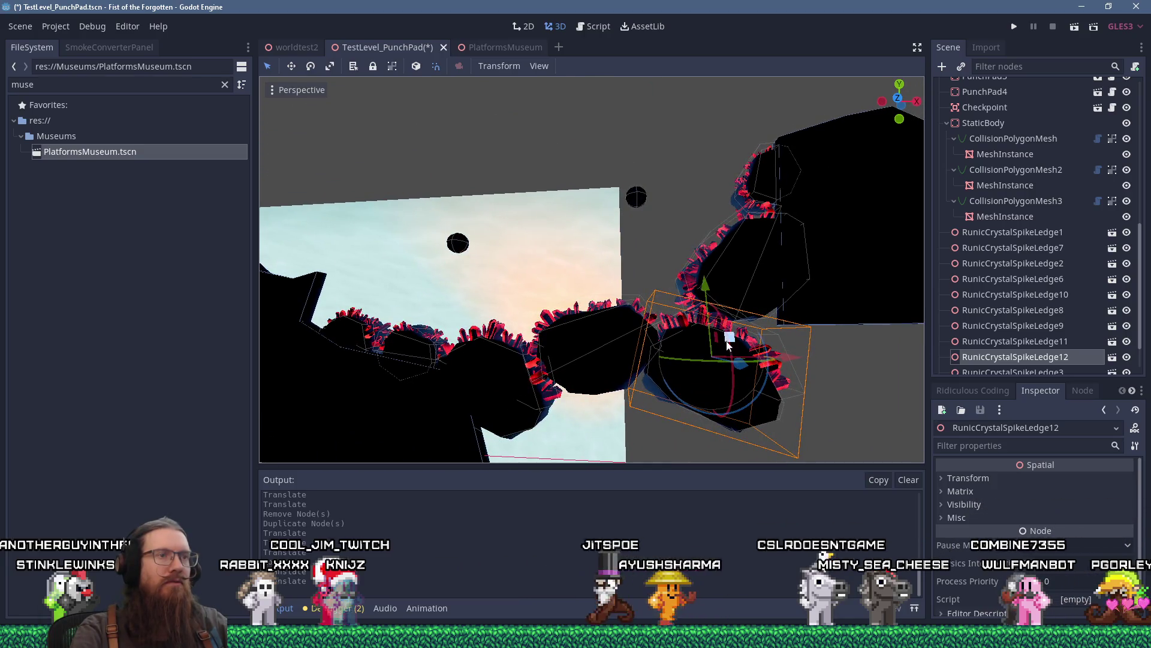
mouse_move(729, 336)
mouse_down()
mouse_move(712, 298)
mouse_move(734, 348)
mouse_up()
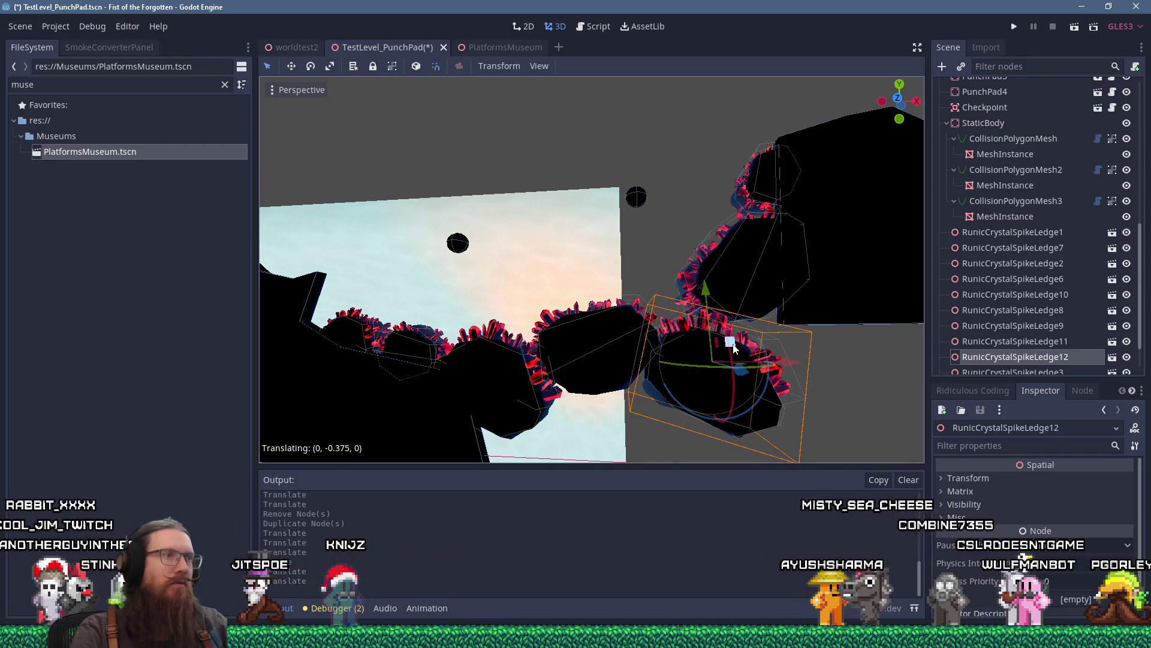
Delete the misplaced ledge, copy the small left ledge into the gap, and run the game.
key(Delete)
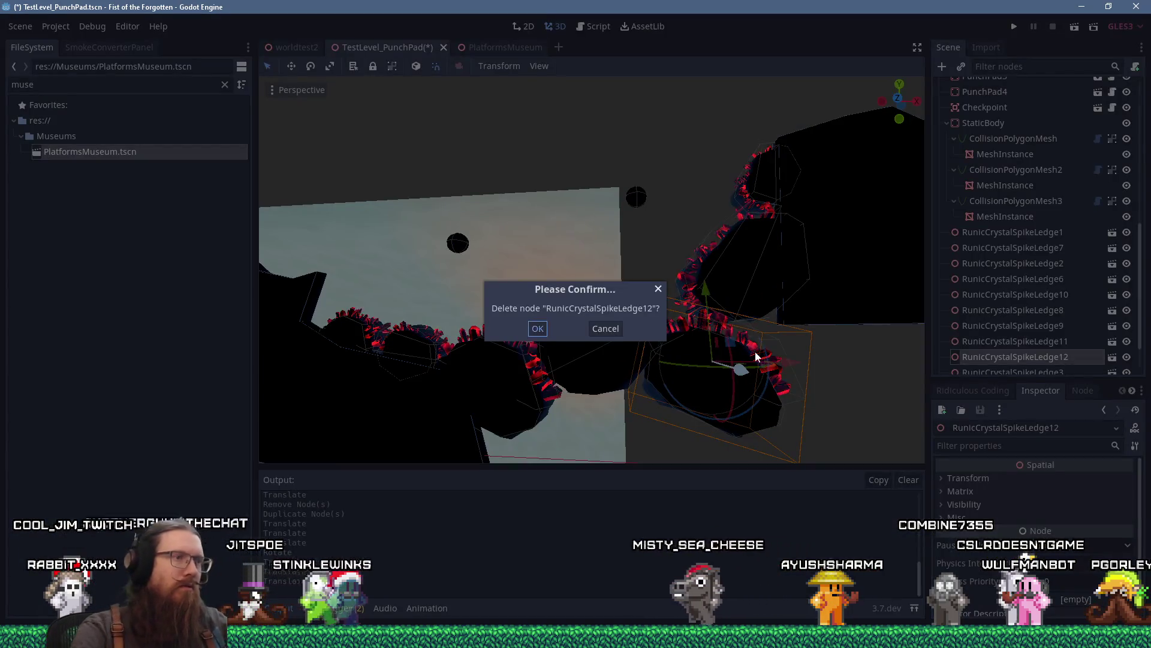
key(Return)
click(400, 358)
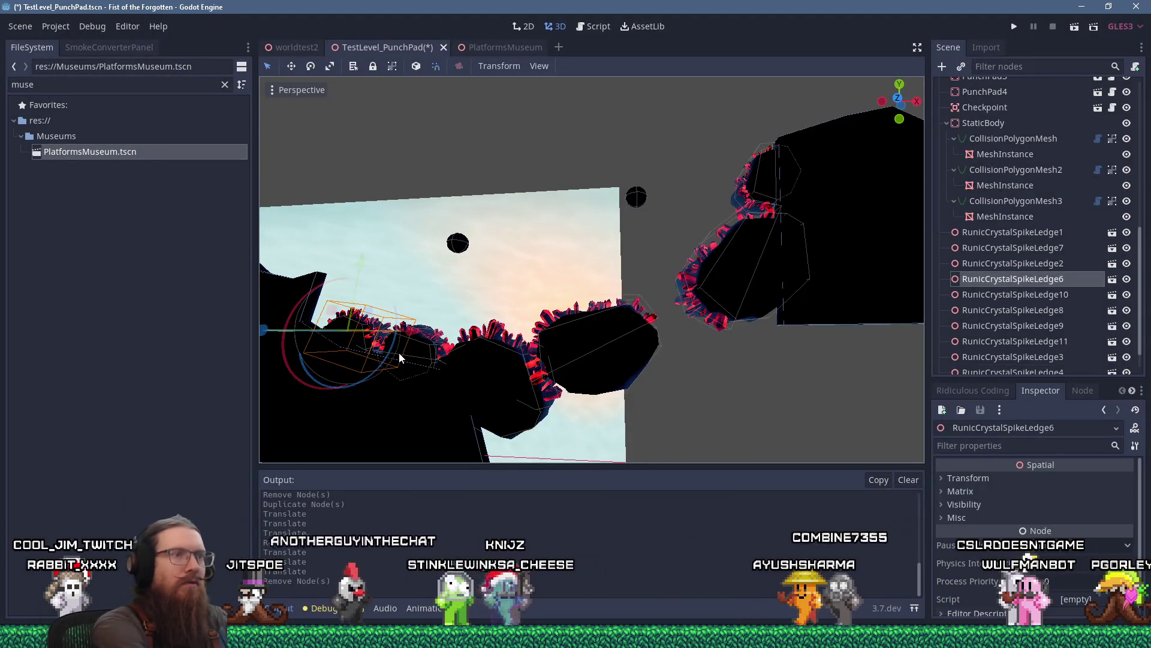
key(ctrl+d)
drag(369, 317, 707, 316)
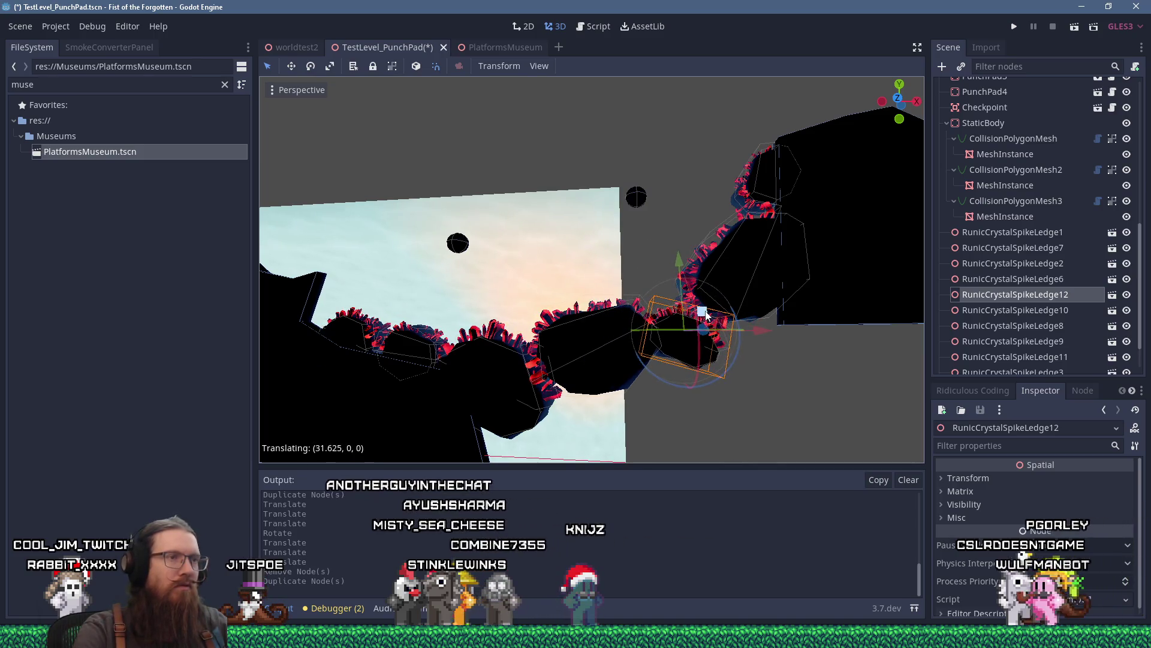
scroll(710, 316, up, 3)
scroll(696, 342, down, 2)
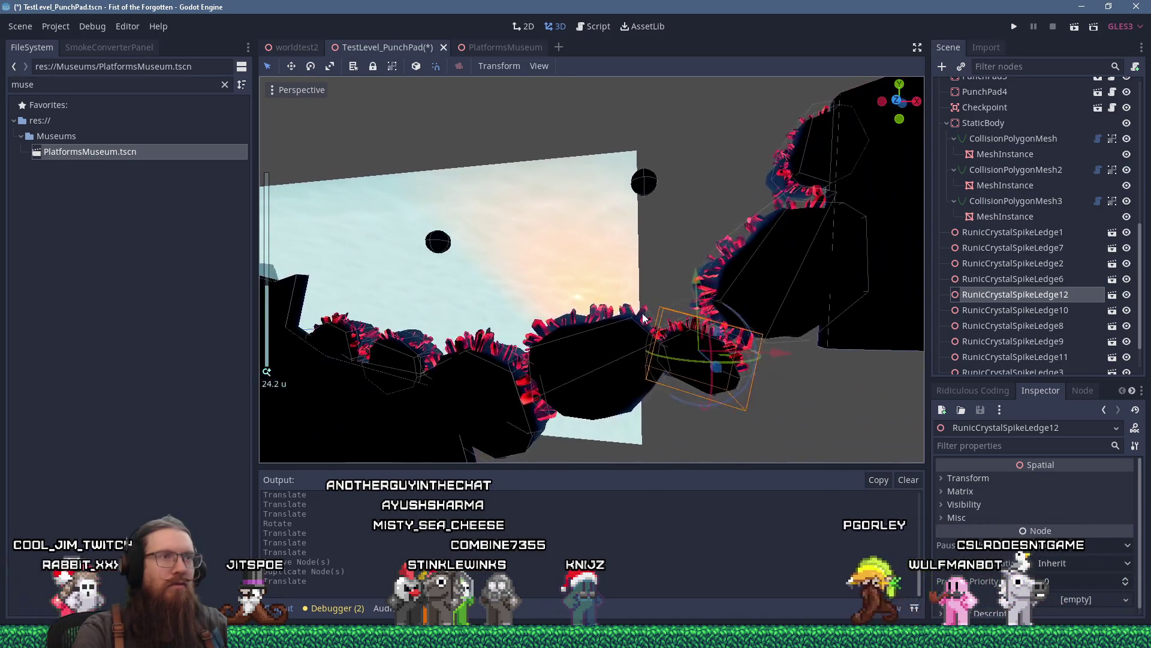
scroll(690, 364, up, 3)
click(1014, 26)
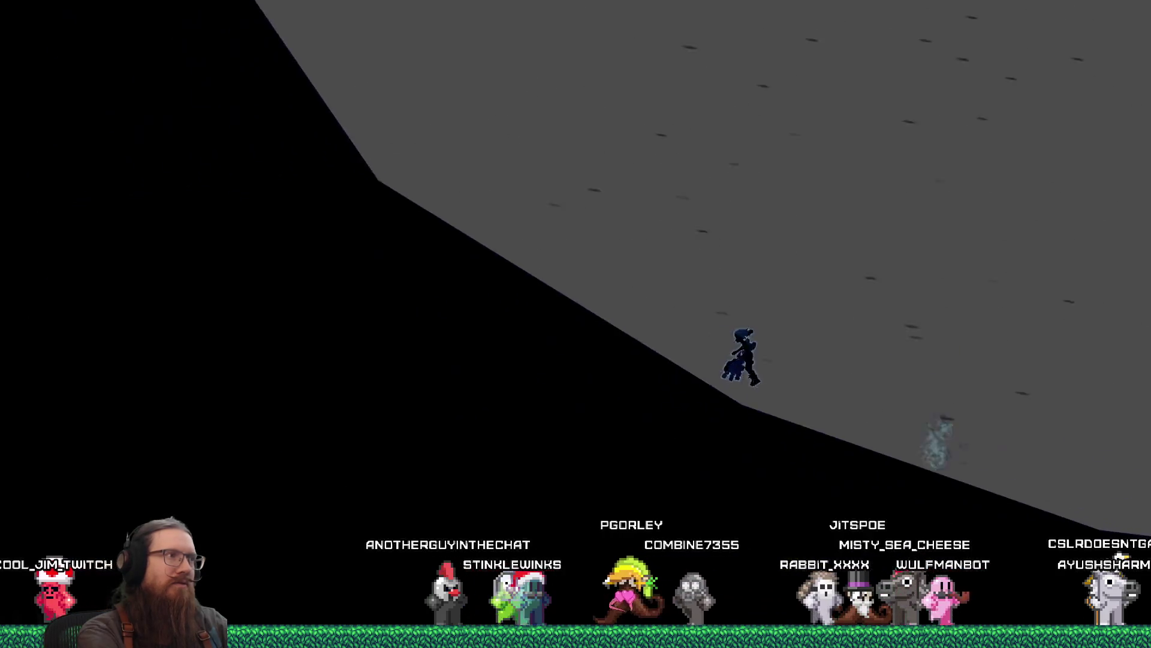
Open the game's developer console after test-playing the level.
key(grave)
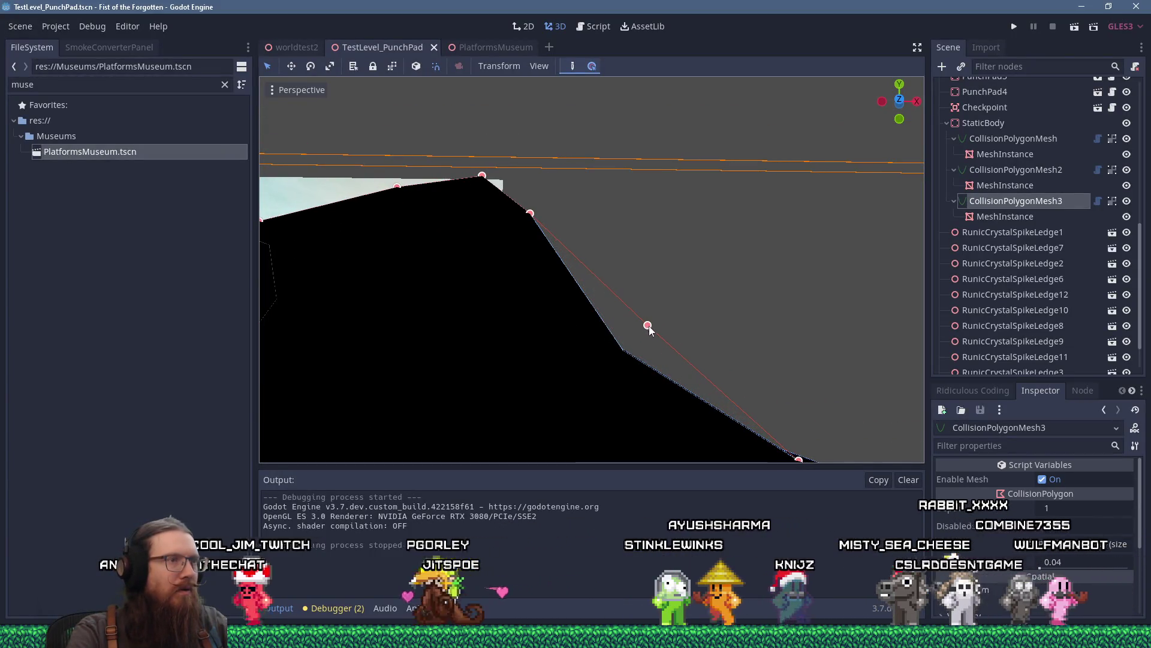
Pull one of CollisionPolygonMesh3's outline vertices slightly to the left.
scroll(644, 328, down, 3)
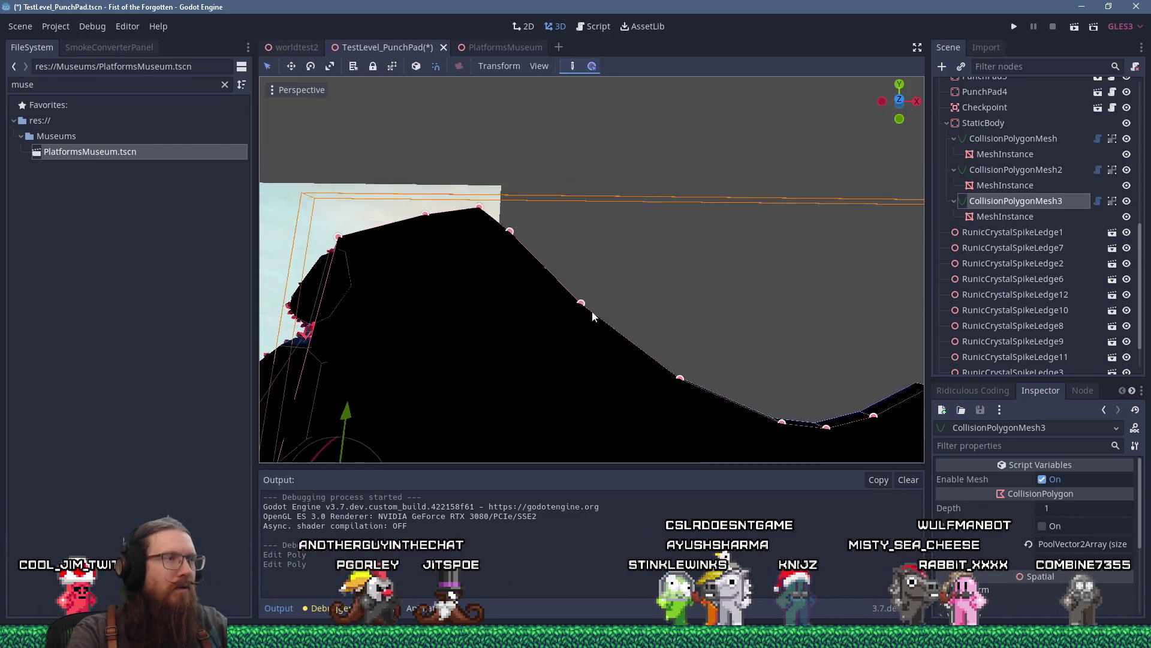
scroll(592, 311, up, 5)
drag(587, 354, 570, 328)
scroll(546, 324, up, 4)
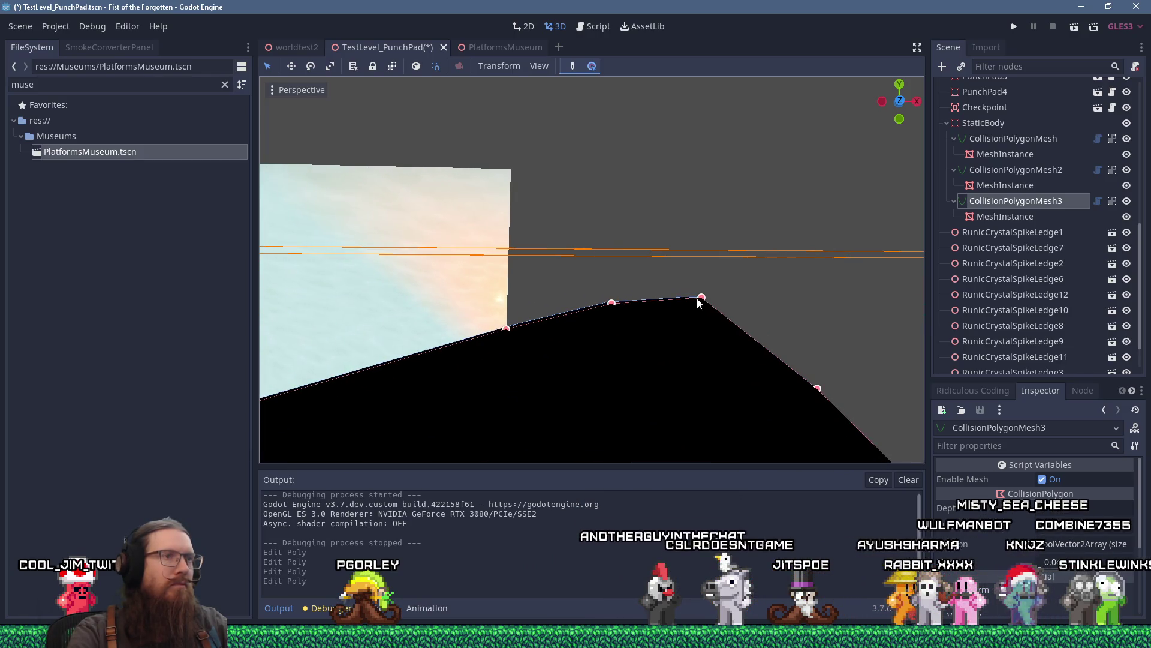
mouse_move(689, 302)
mouse_down()
mouse_move(653, 312)
mouse_move(688, 318)
mouse_up()
Add a vertex on CollisionPolygonMesh3's sloped edge and nudge it up-left, then select Checkpoint.
scroll(613, 299, up, 3)
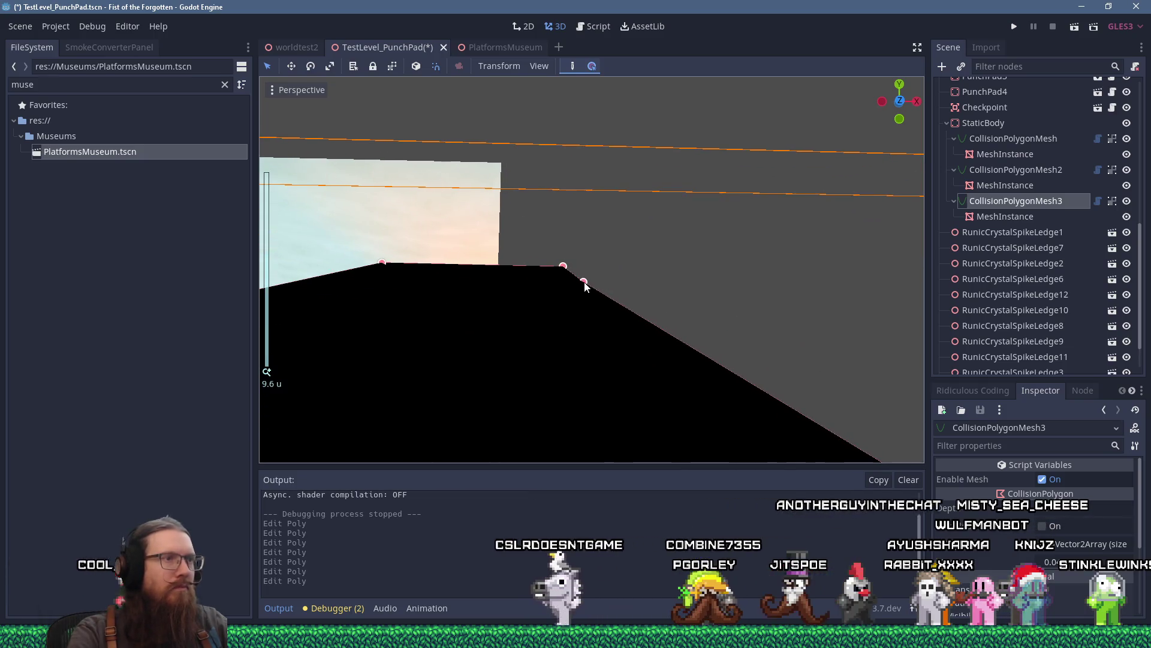
click(587, 279)
drag(590, 277, 591, 274)
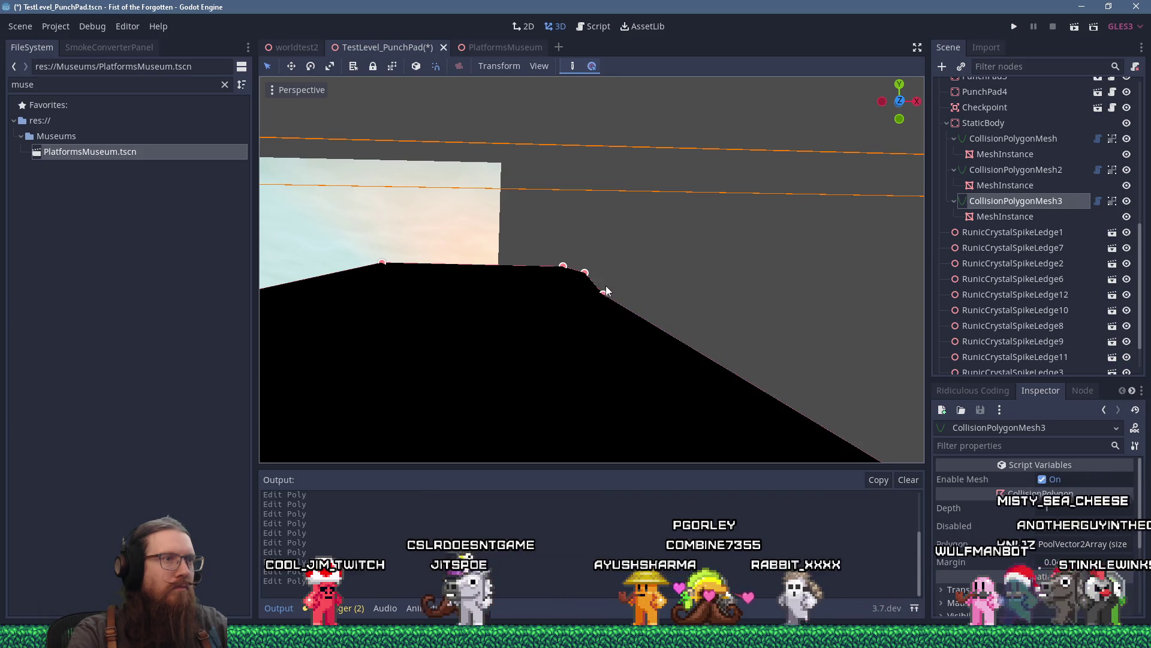
mouse_move(612, 290)
mouse_down()
mouse_move(632, 311)
mouse_move(639, 297)
mouse_up()
scroll(602, 285, down, 5)
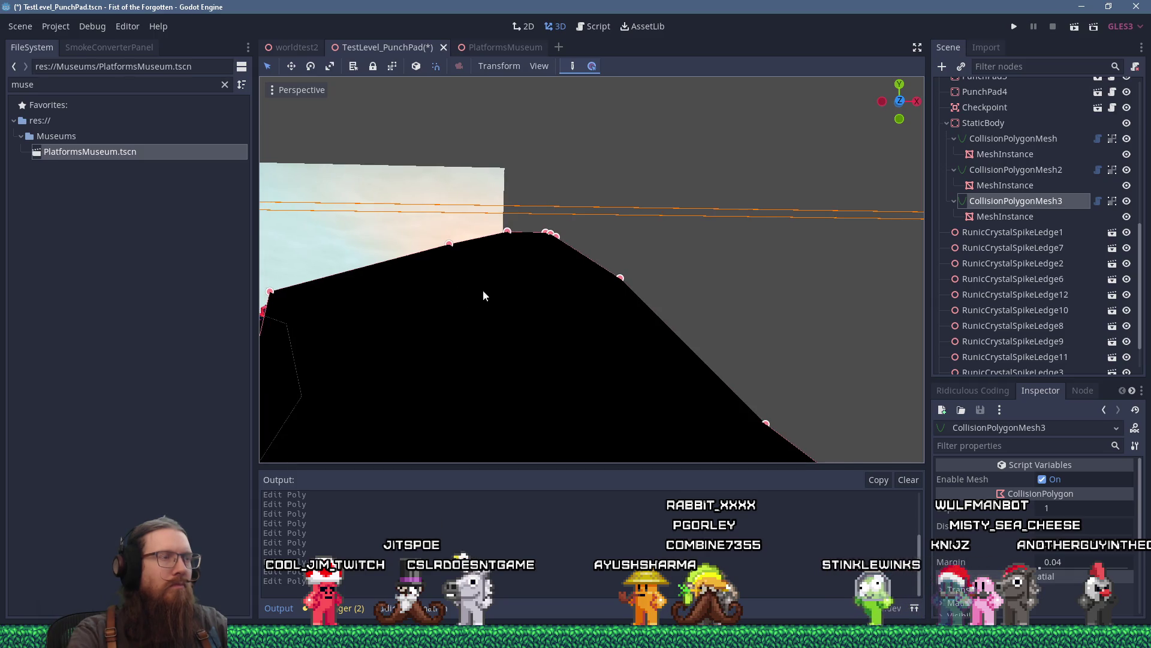
scroll(605, 305, down, 5)
scroll(588, 326, down, 3)
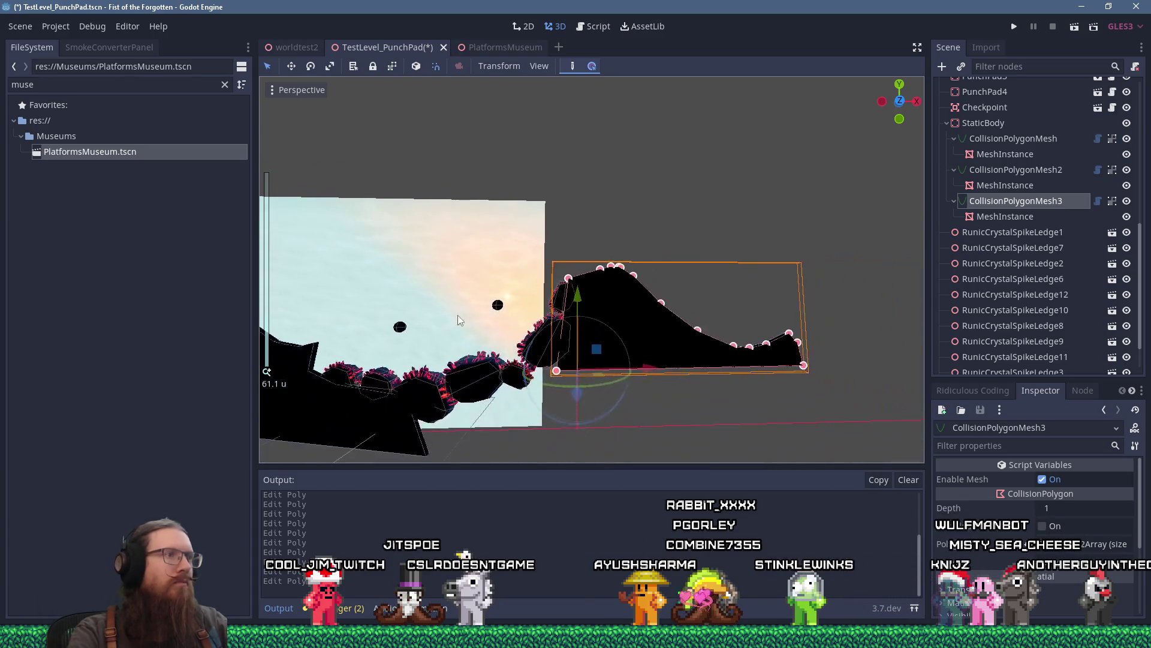
drag(587, 324, 720, 292)
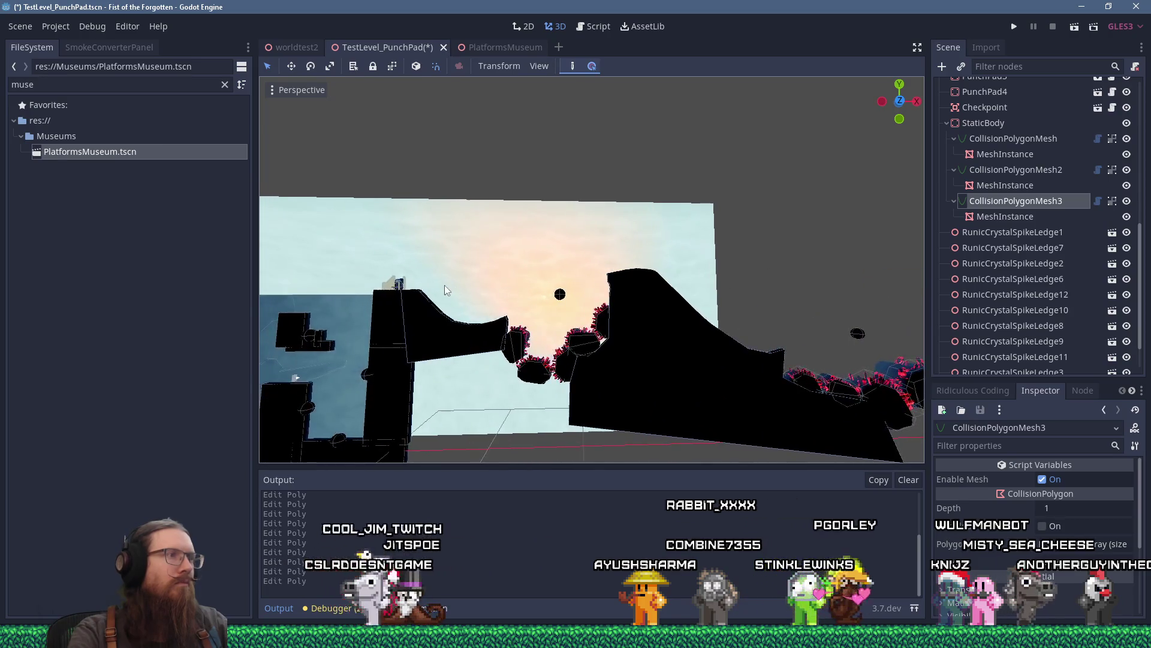
scroll(445, 285, up, 5)
click(412, 339)
scroll(412, 338, down, 10)
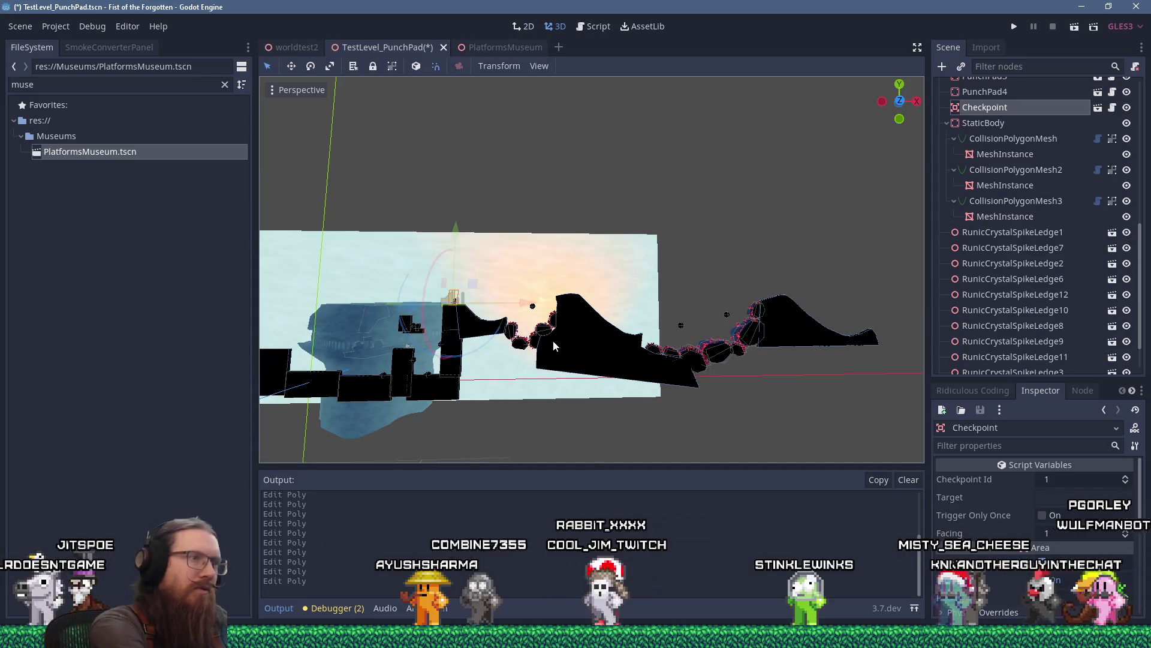
Duplicate Checkpoint as Checkpoint2 and move it right onto the top of the right-hand hill.
key(ctrl+d)
drag(530, 312, 839, 313)
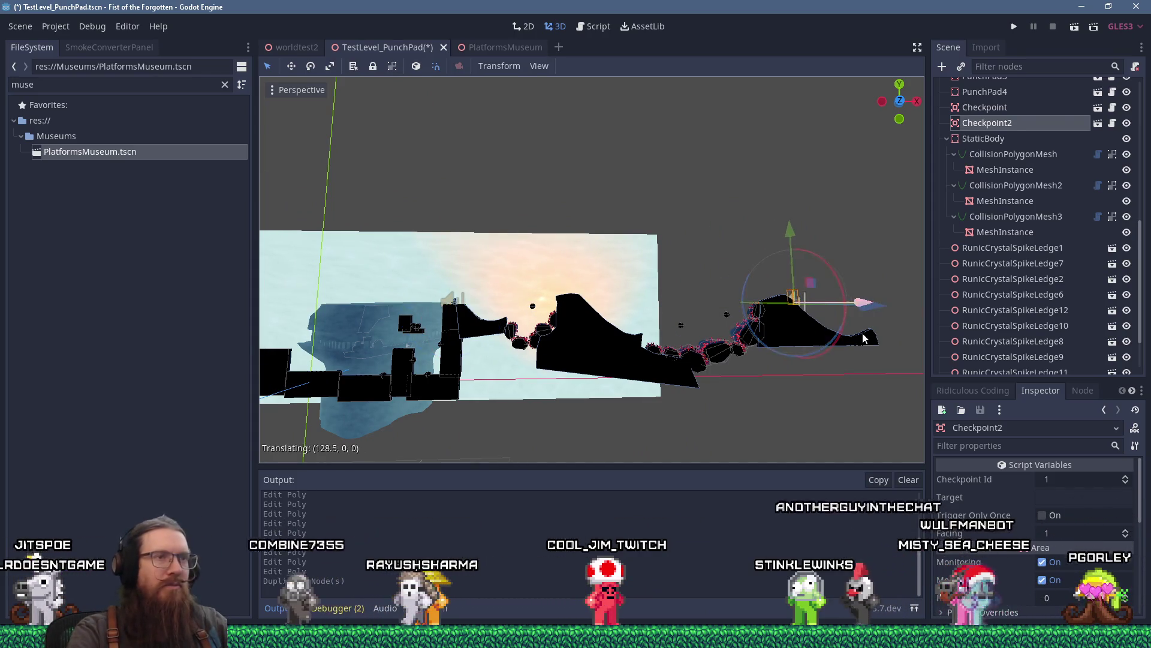
scroll(586, 325, up, 5)
scroll(557, 338, up, 5)
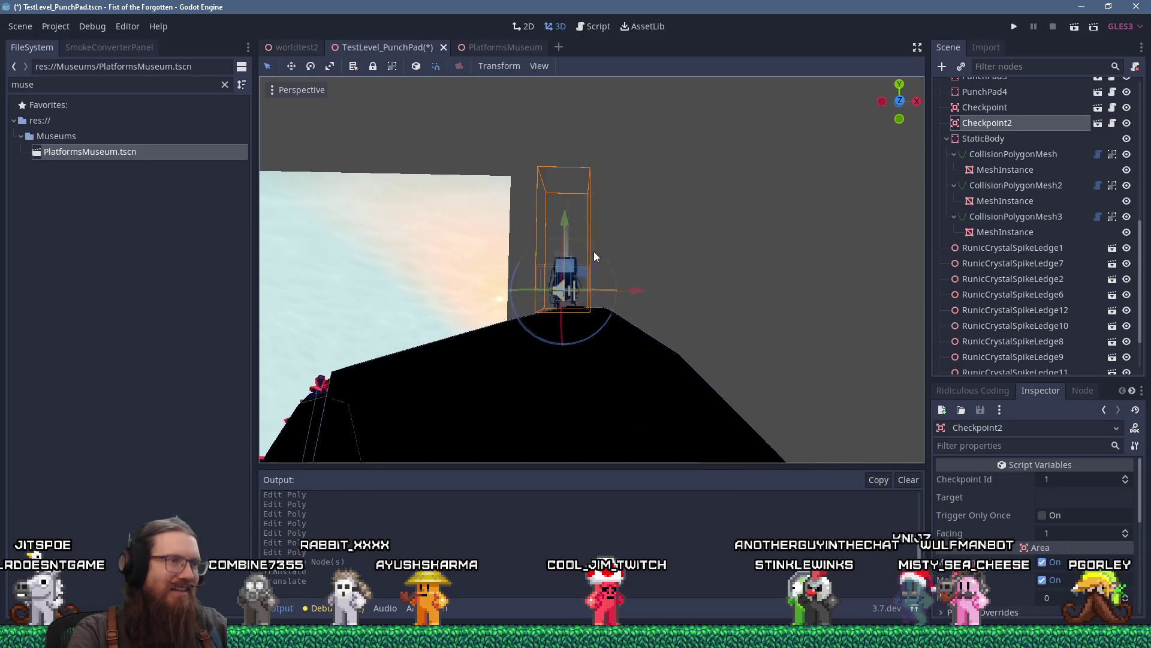
scroll(594, 251, up, 5)
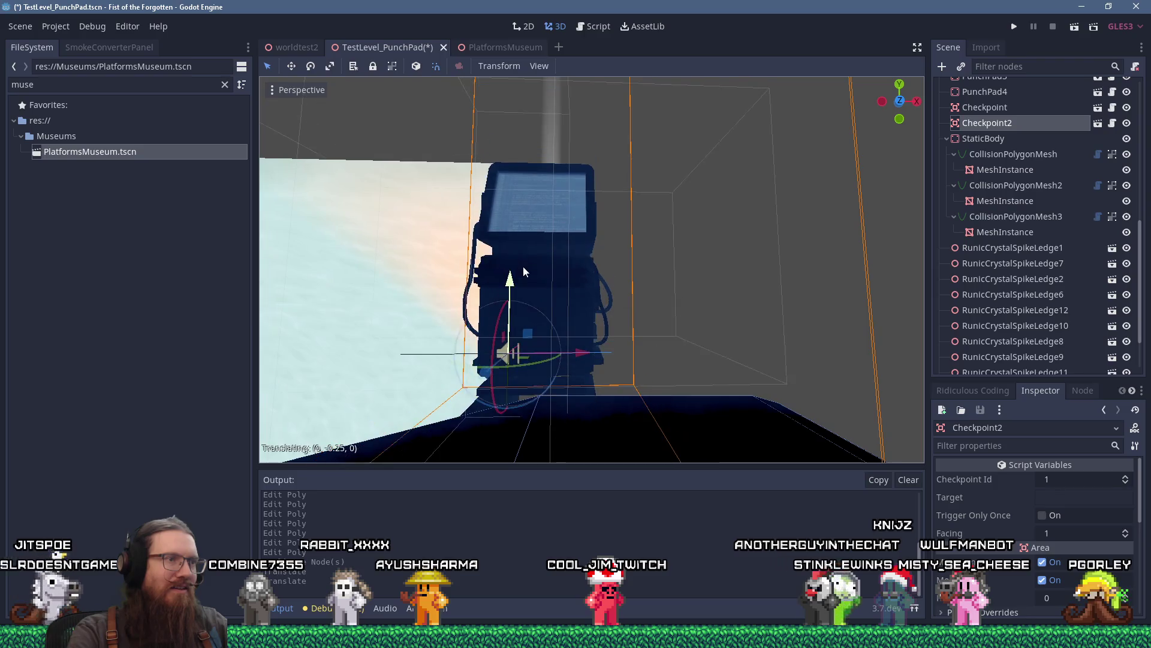
drag(603, 328, 721, 322)
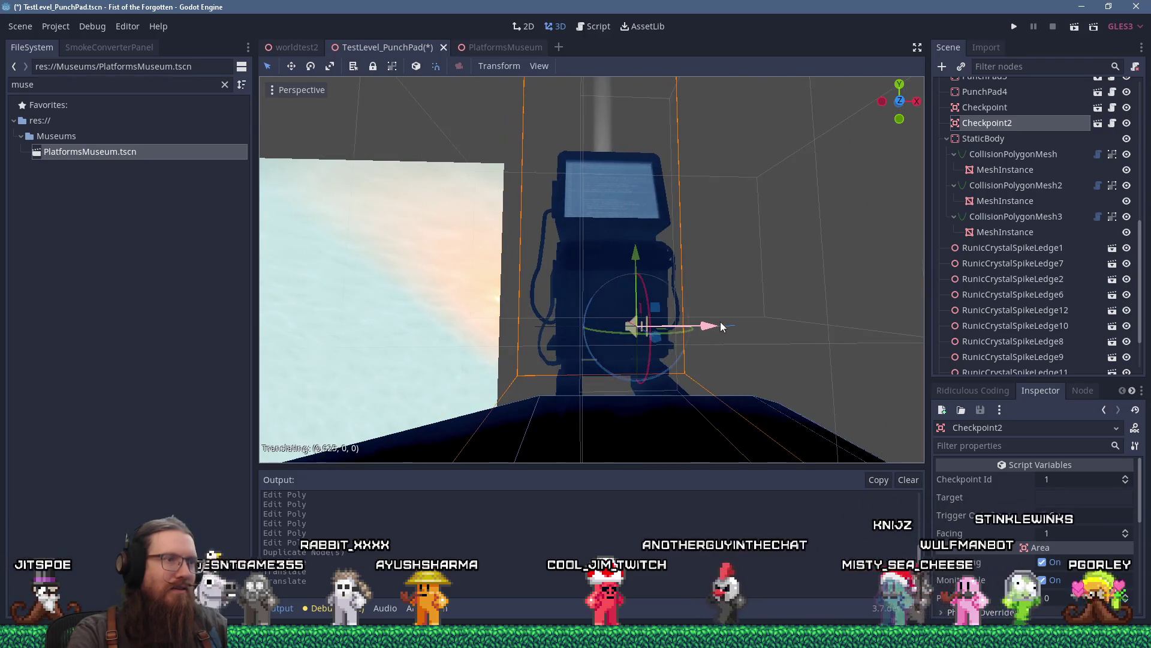
scroll(720, 319, down, 9)
scroll(663, 344, down, 3)
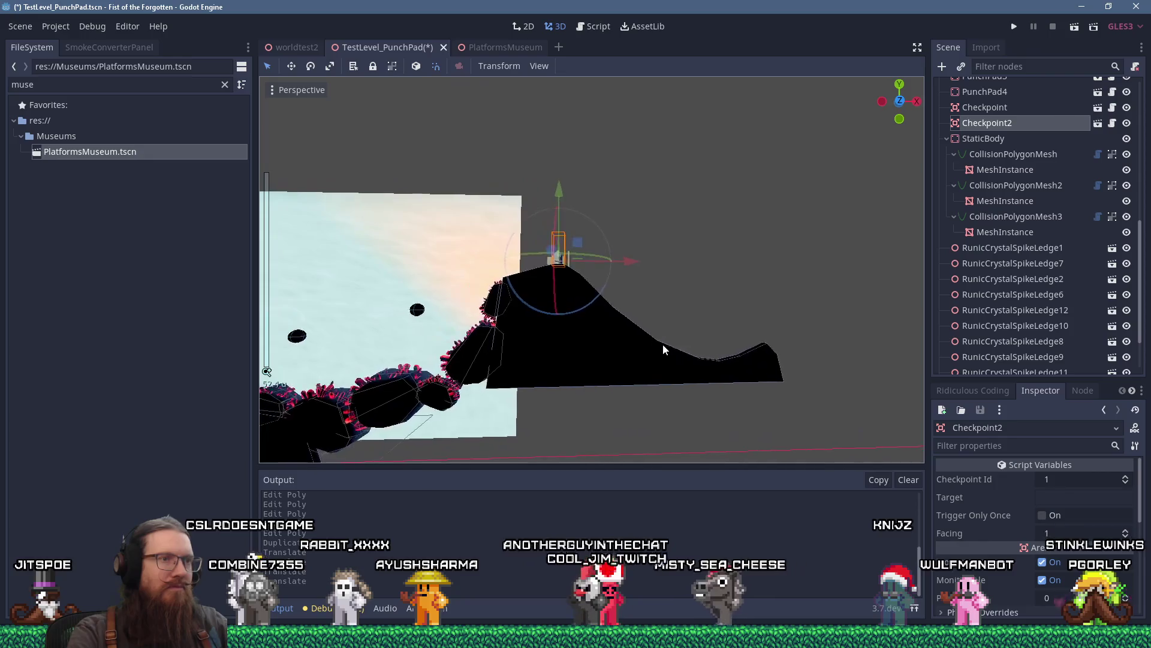
key(f)
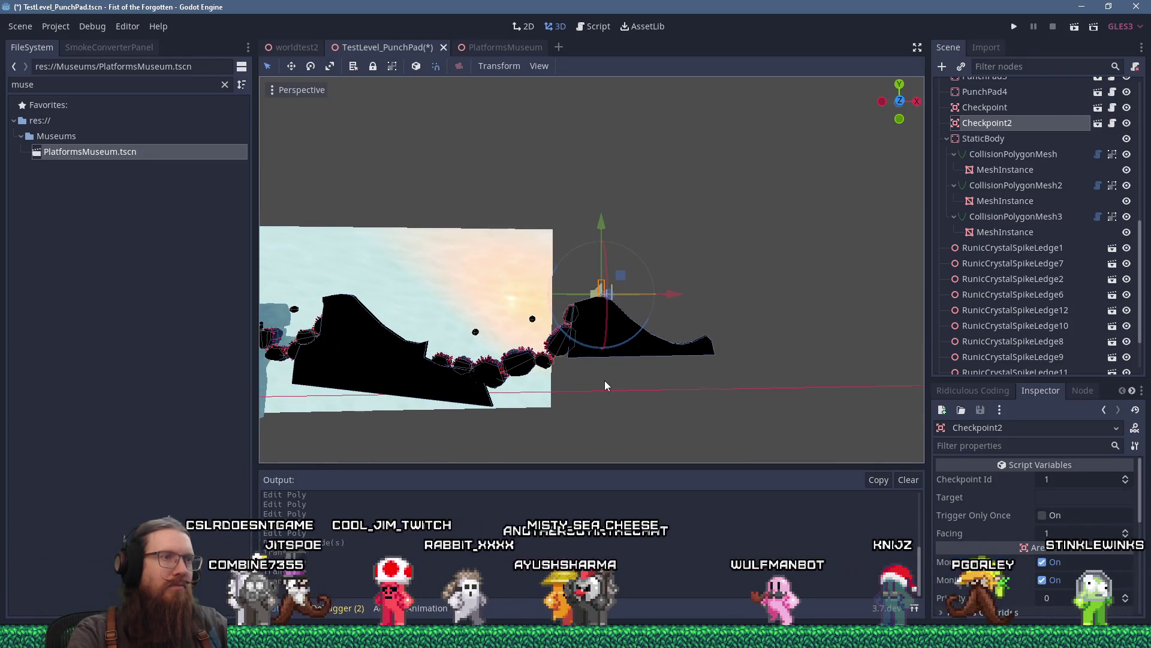
scroll(445, 358, up, 2)
click(427, 358)
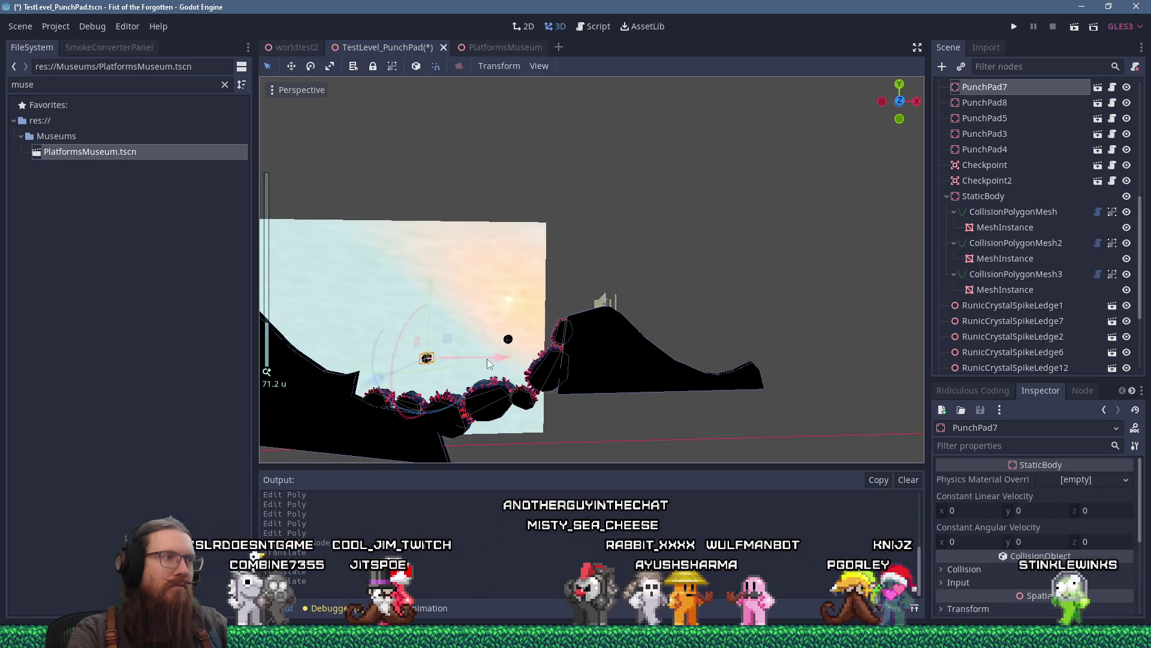
Duplicate PunchPad8 into PunchPad9 and move it to the right.
click(508, 340)
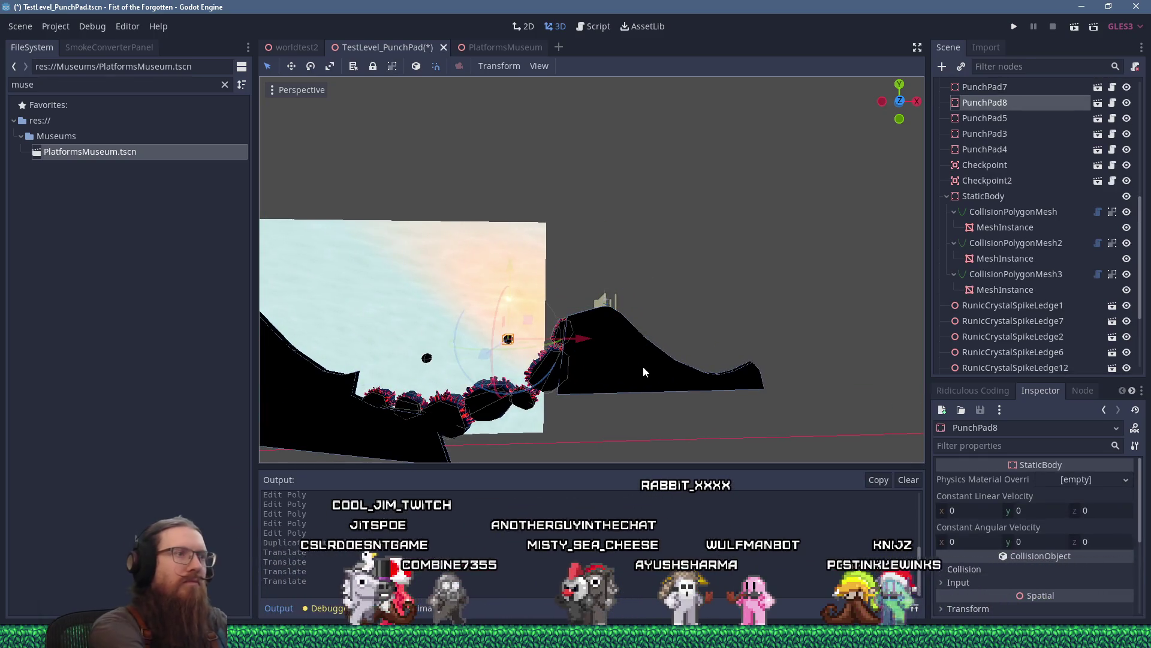
key(ctrl+d)
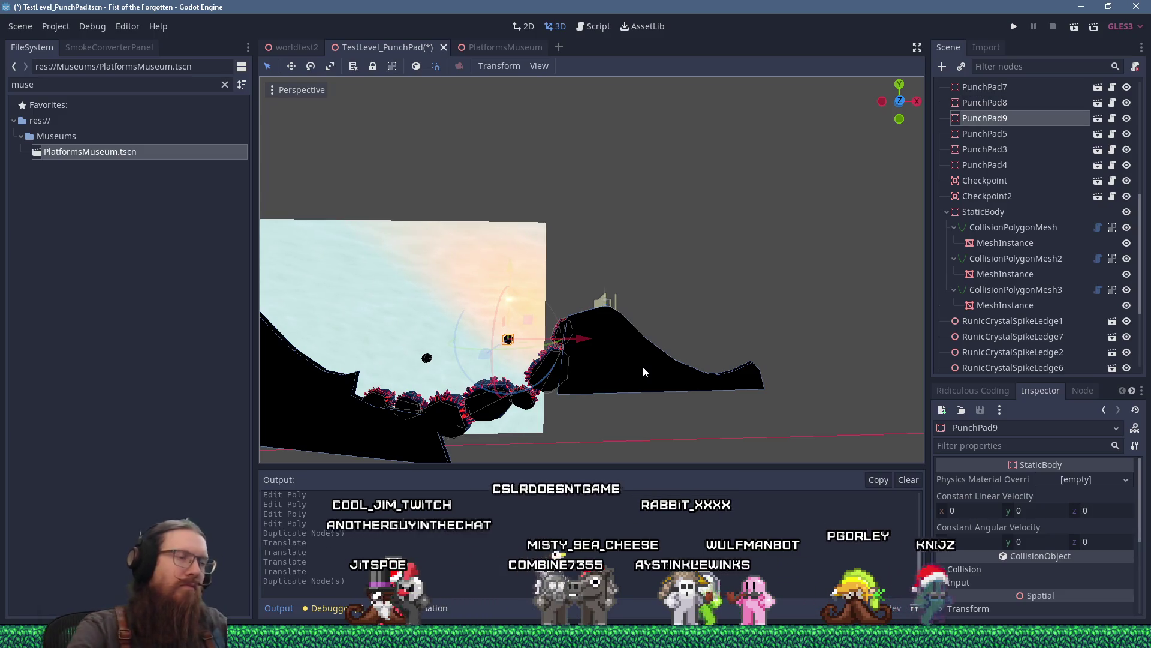
mouse_move(553, 332)
mouse_down()
mouse_move(743, 327)
mouse_move(785, 314)
mouse_move(715, 312)
mouse_up()
scroll(715, 311, up, 5)
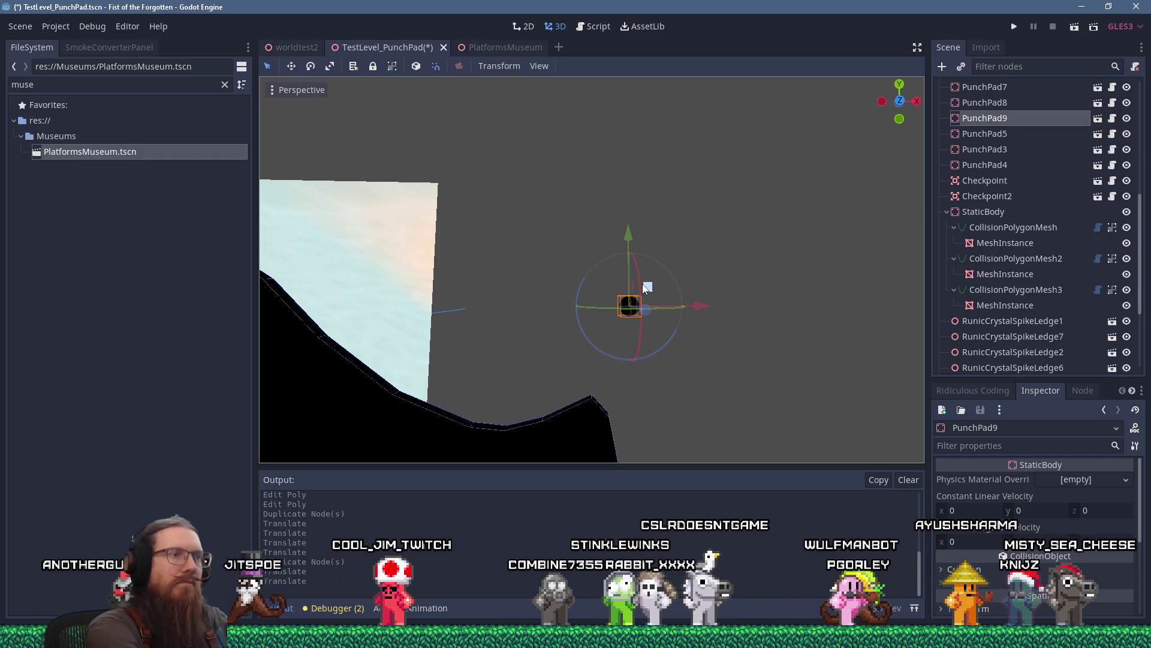
Duplicate PunchPad9 into PunchPad10 and move it up and to the left.
key(ctrl+d)
mouse_move(643, 284)
mouse_down()
mouse_move(653, 282)
mouse_move(541, 211)
mouse_up()
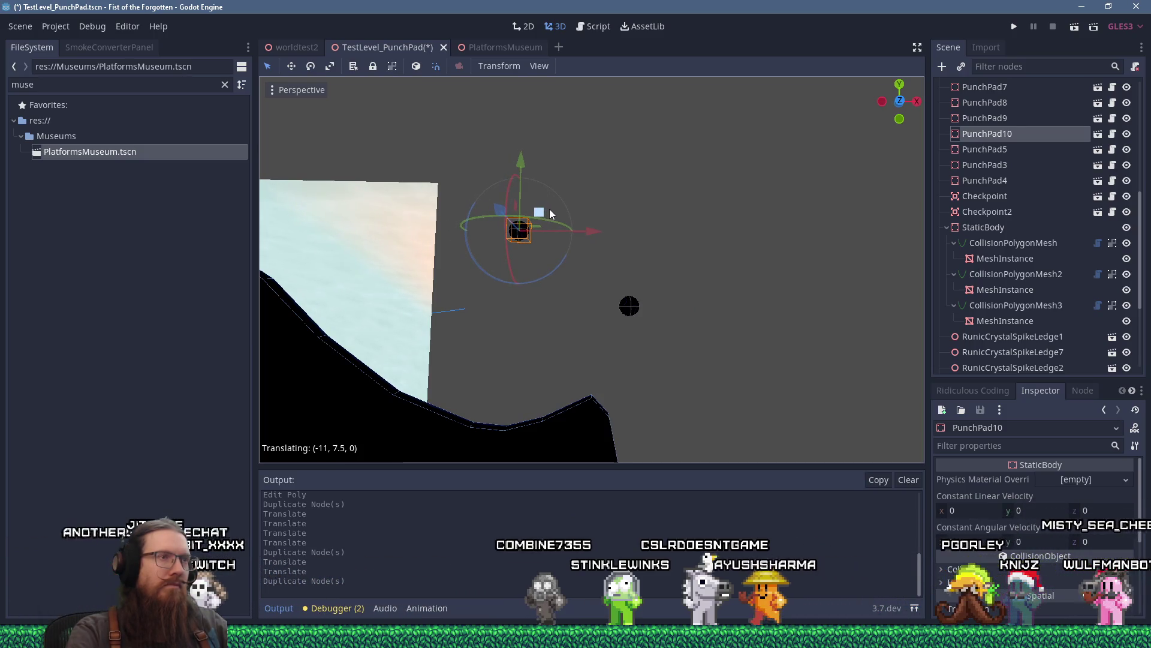
scroll(601, 313, down, 2)
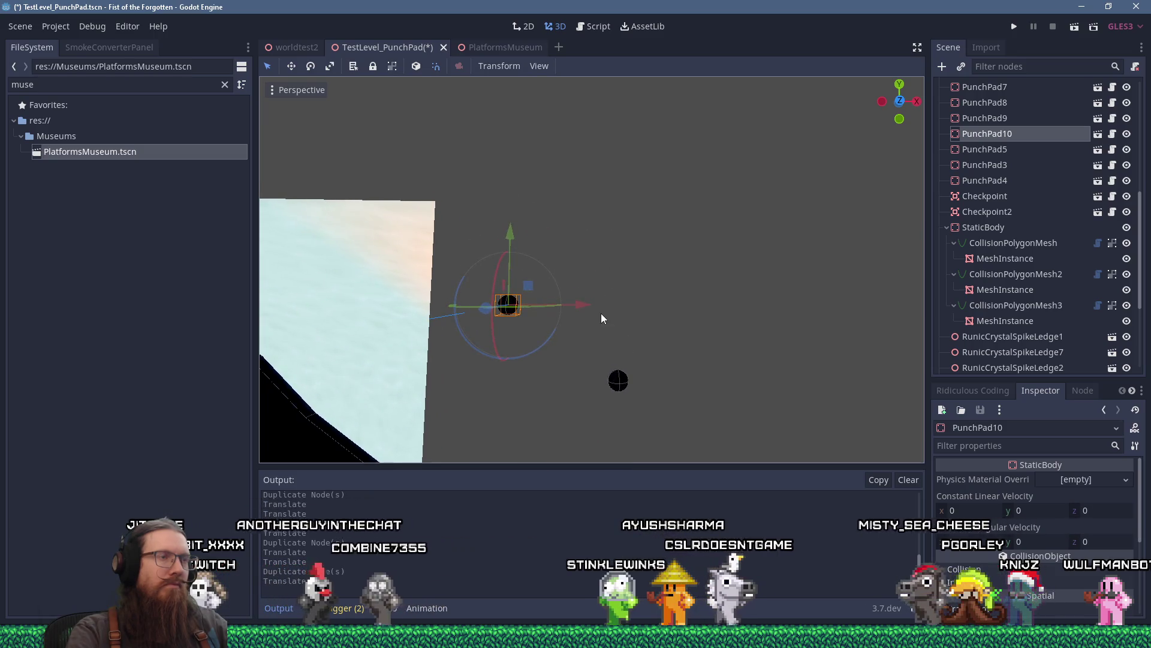
scroll(601, 313, down, 2)
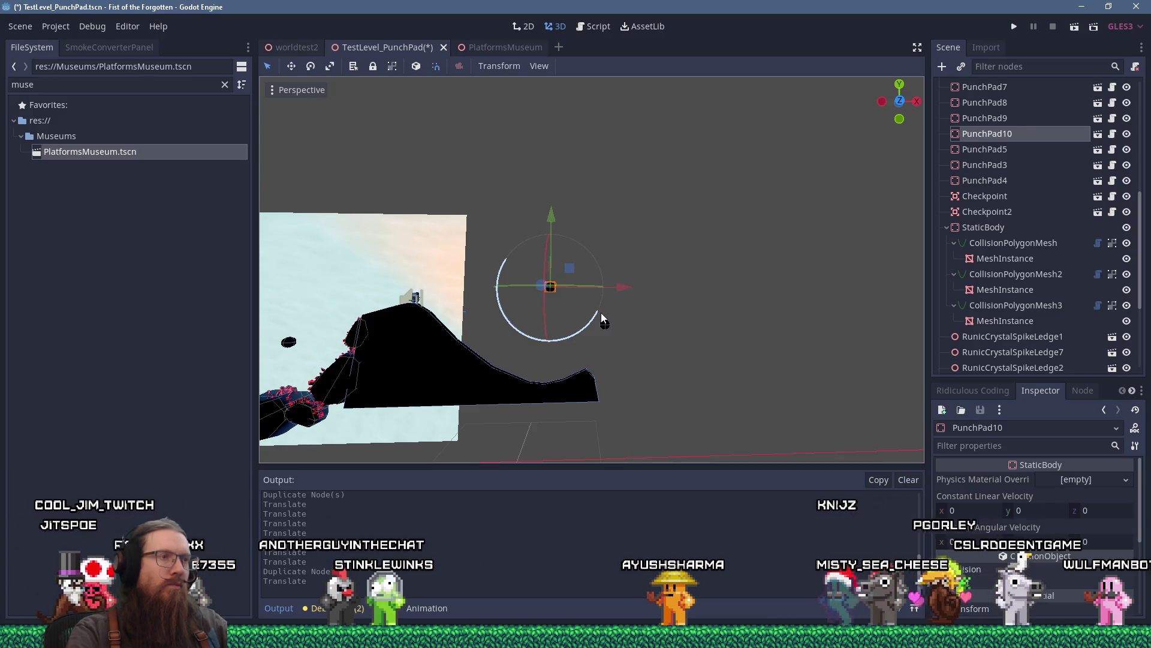
scroll(601, 311, up, 3)
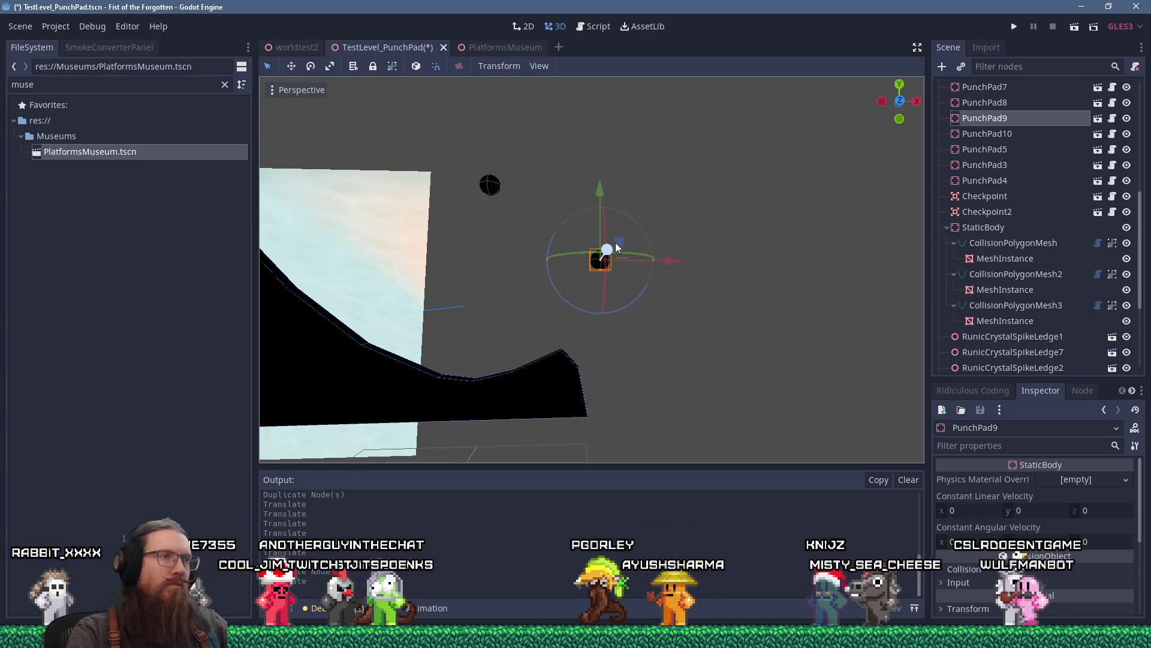
drag(653, 250, 621, 299)
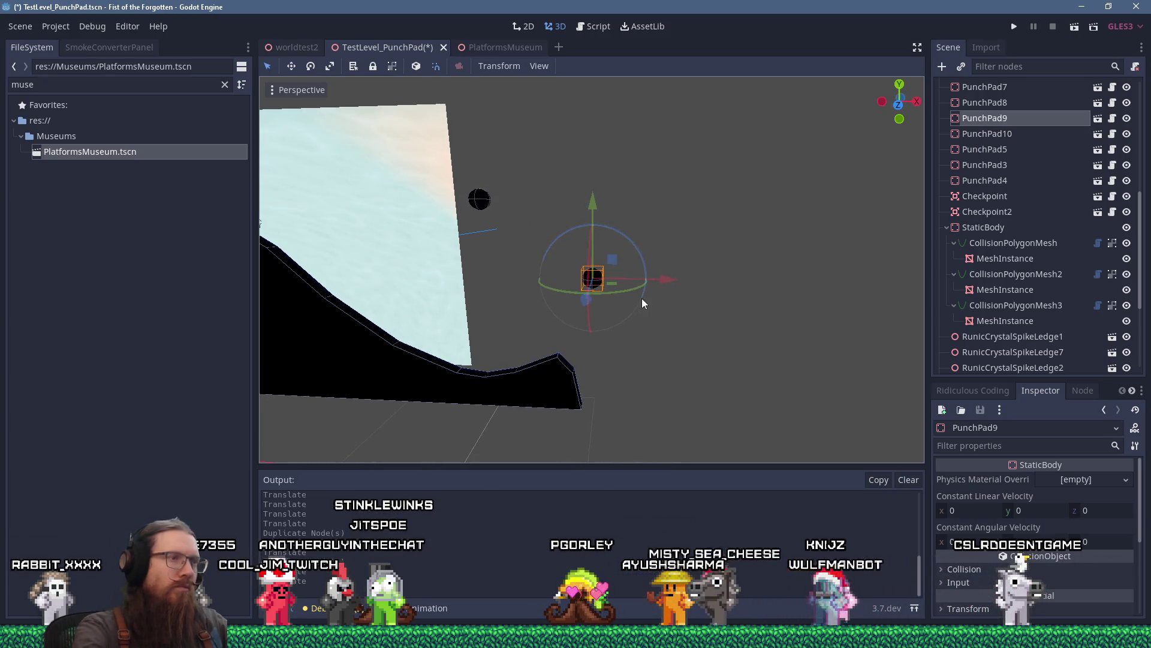
Fine-tune PunchPad9 and PunchPad10 positions beside the hill, then select the StaticBody.
drag(614, 261, 638, 264)
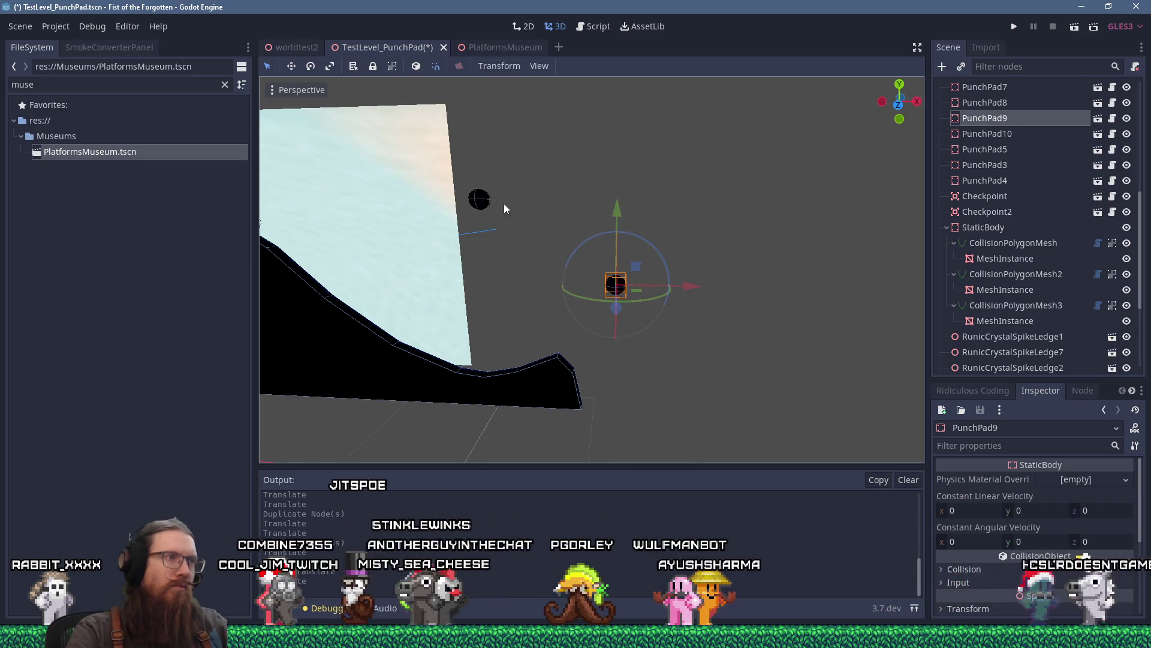
click(479, 199)
drag(502, 181, 505, 184)
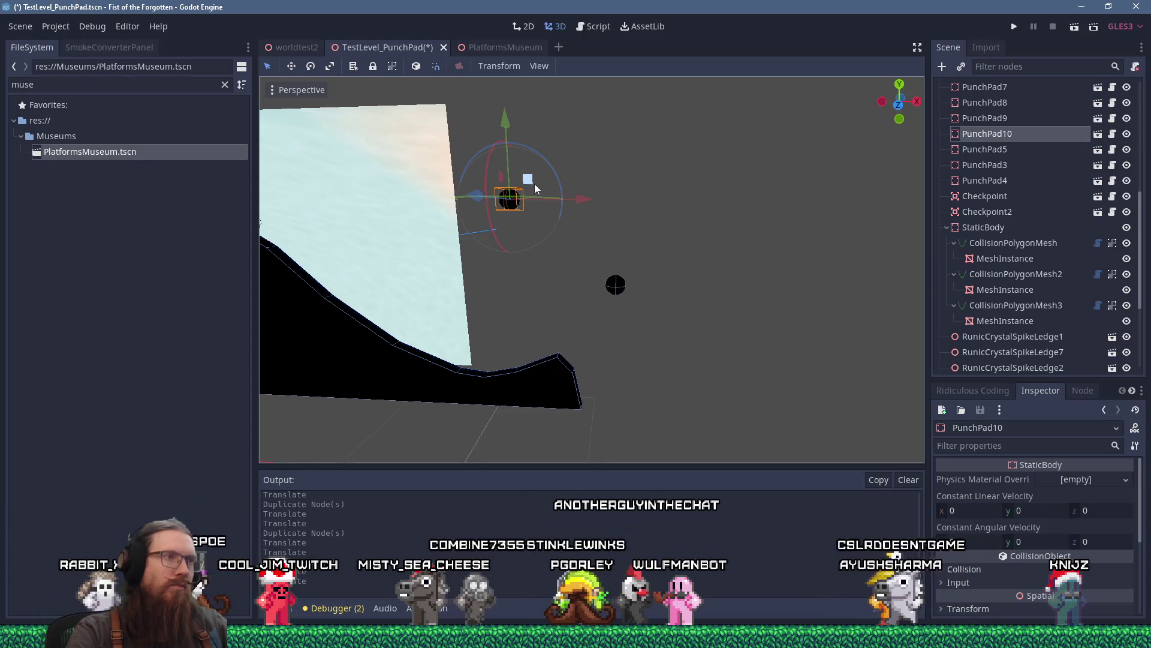
scroll(672, 308, down, 5)
drag(599, 313, 599, 267)
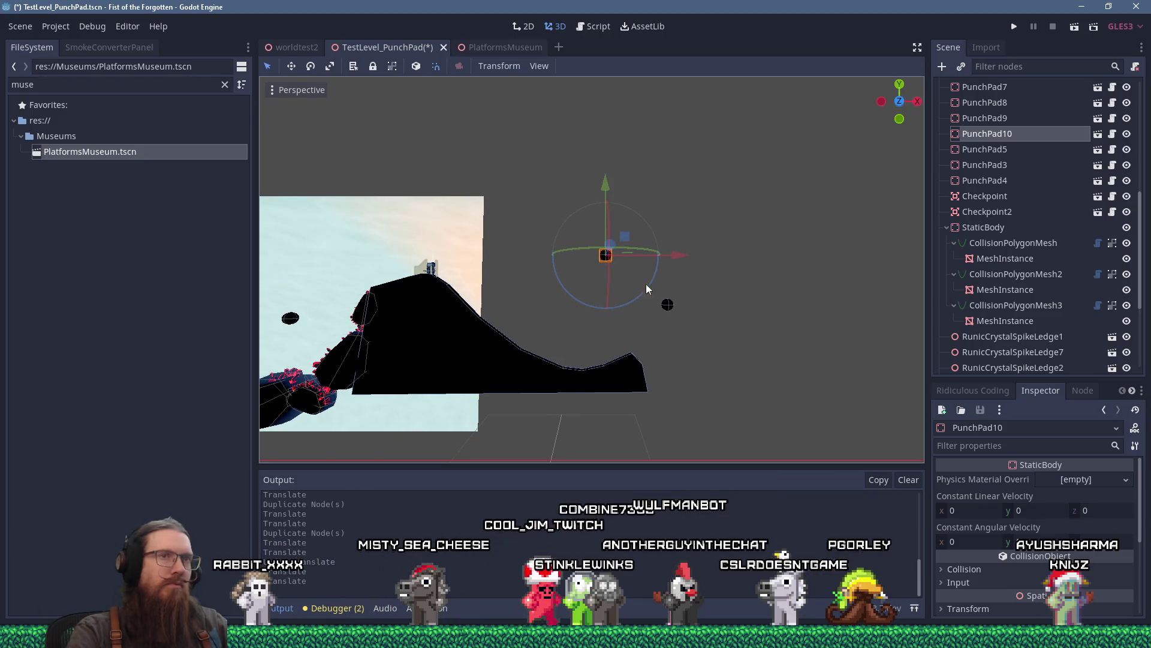
scroll(1077, 232, up, 5)
click(987, 89)
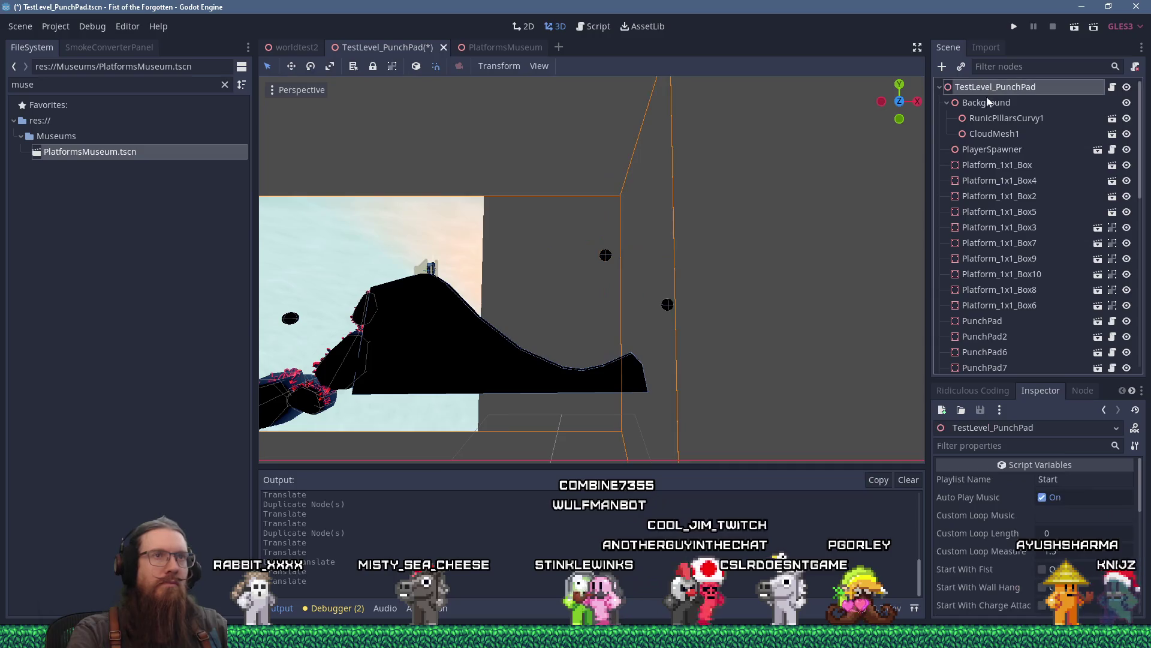
scroll(672, 307, up, 2)
scroll(1127, 202, down, 3)
scroll(1049, 210, down, 5)
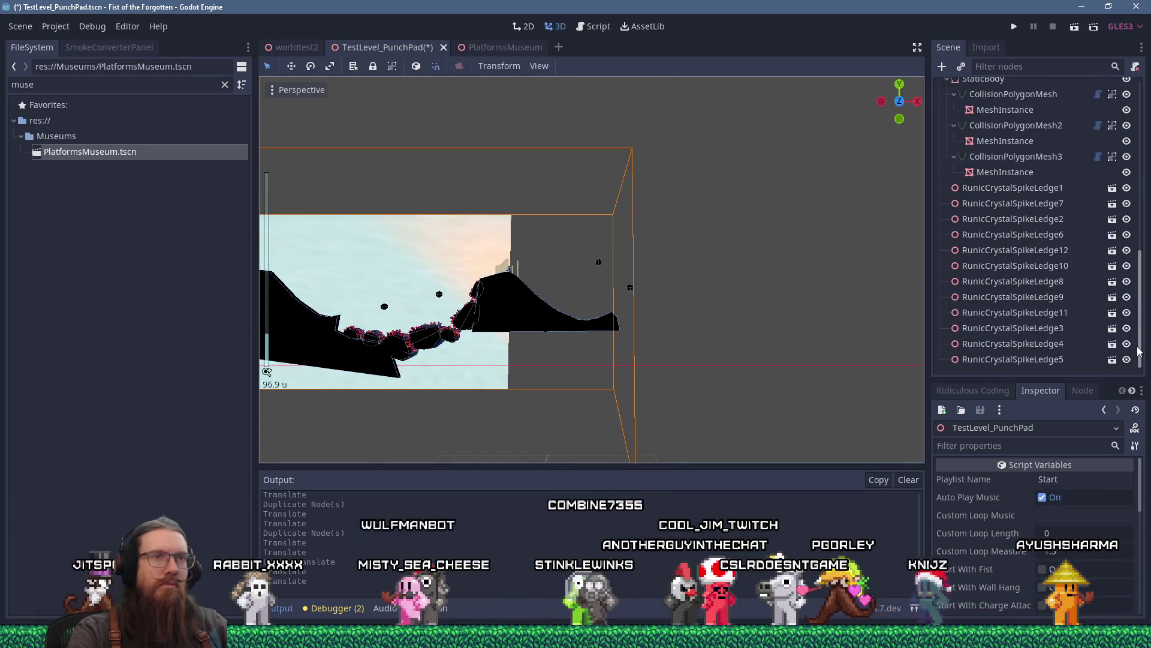
scroll(1049, 210, up, 2)
click(998, 210)
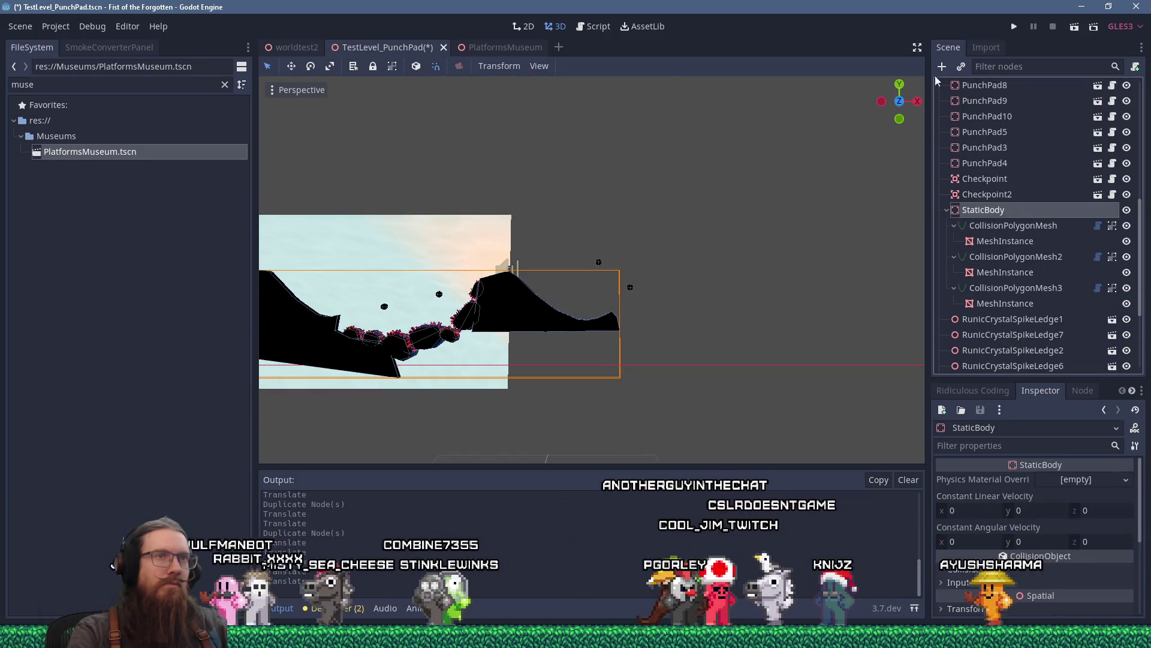
Add a new CollisionPolygonMesh node under the StaticBody.
click(940, 65)
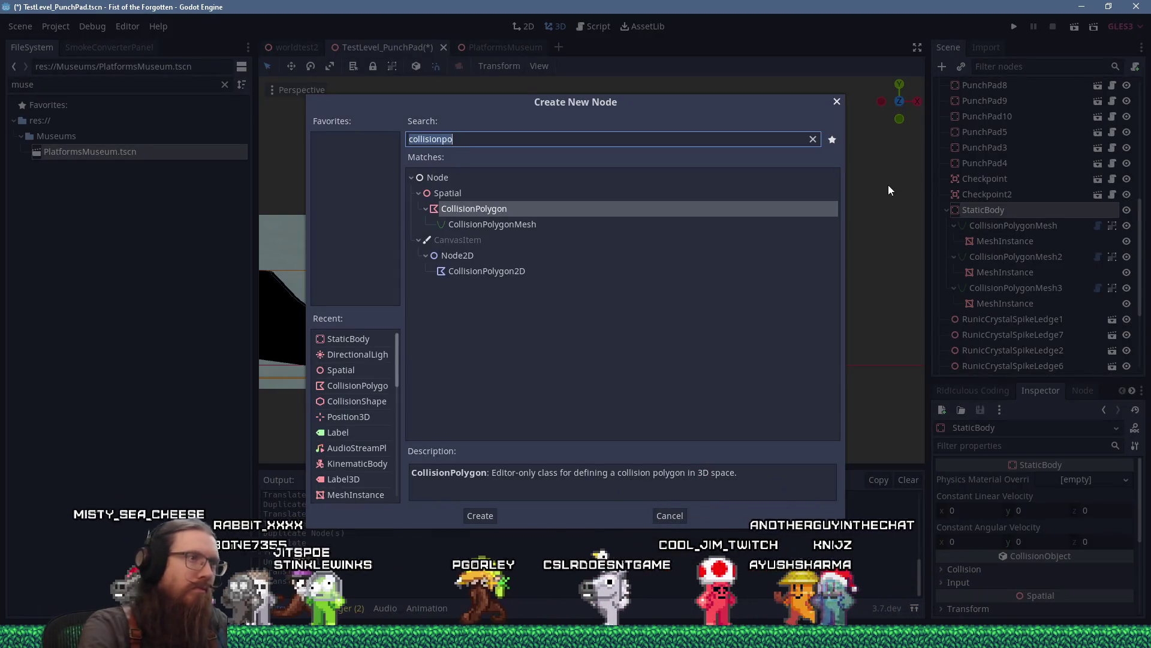
double_click(528, 222)
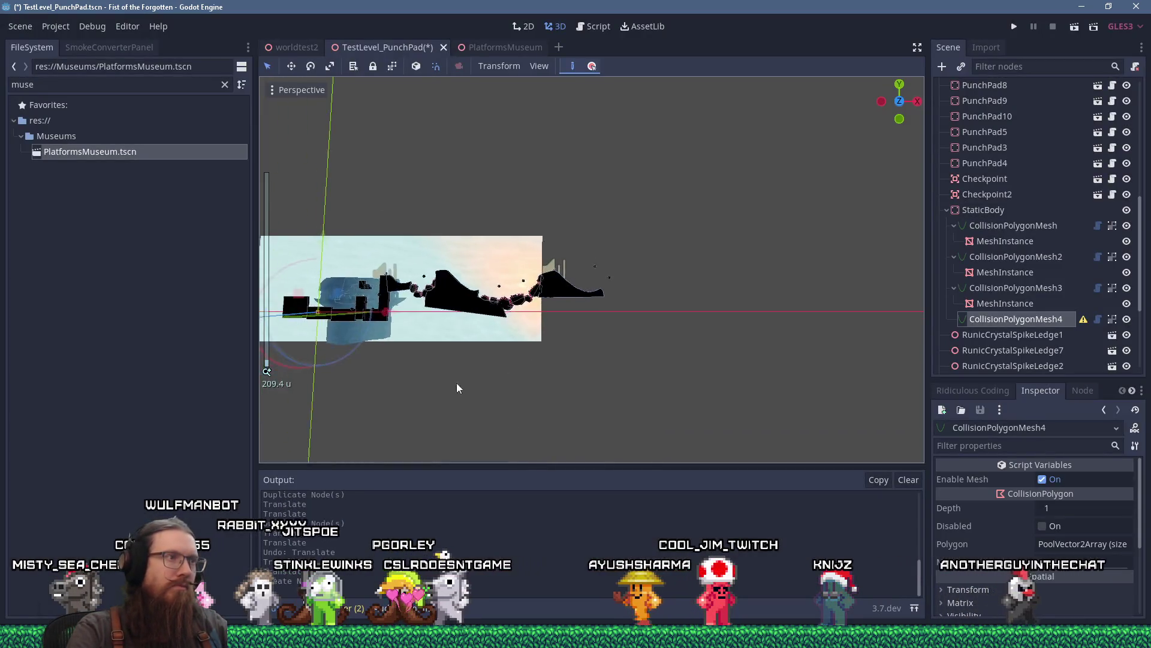
scroll(603, 346, up, 5)
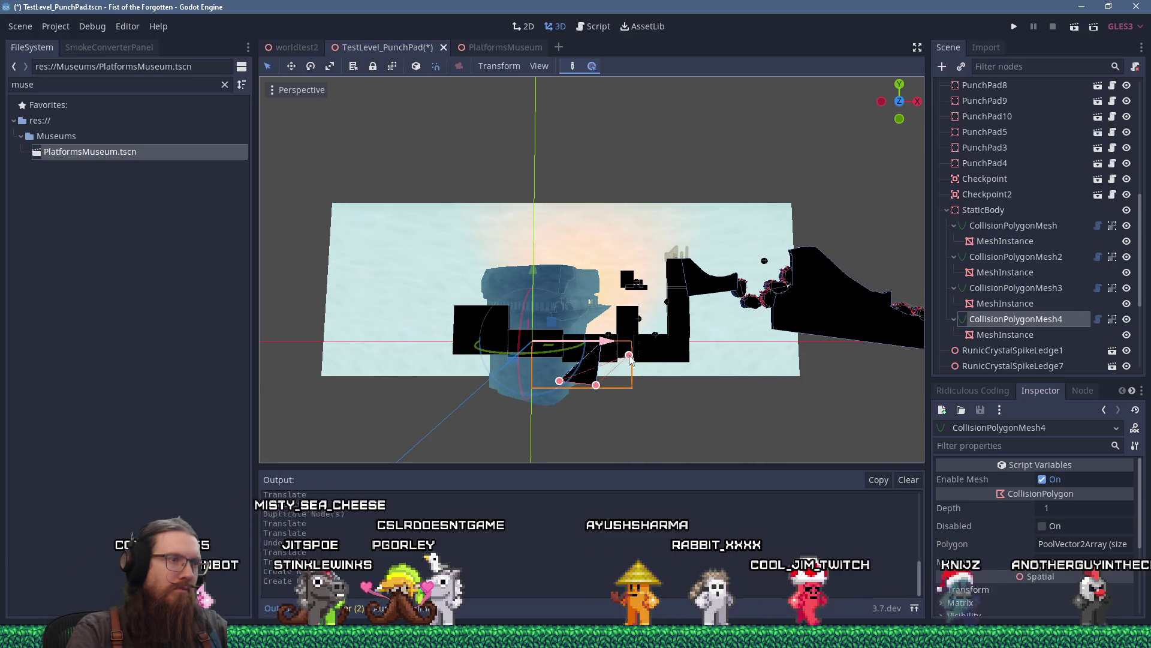
Move CollisionPolygonMesh4 right past the hill and raise it up-left off the ground.
drag(606, 347, 893, 342)
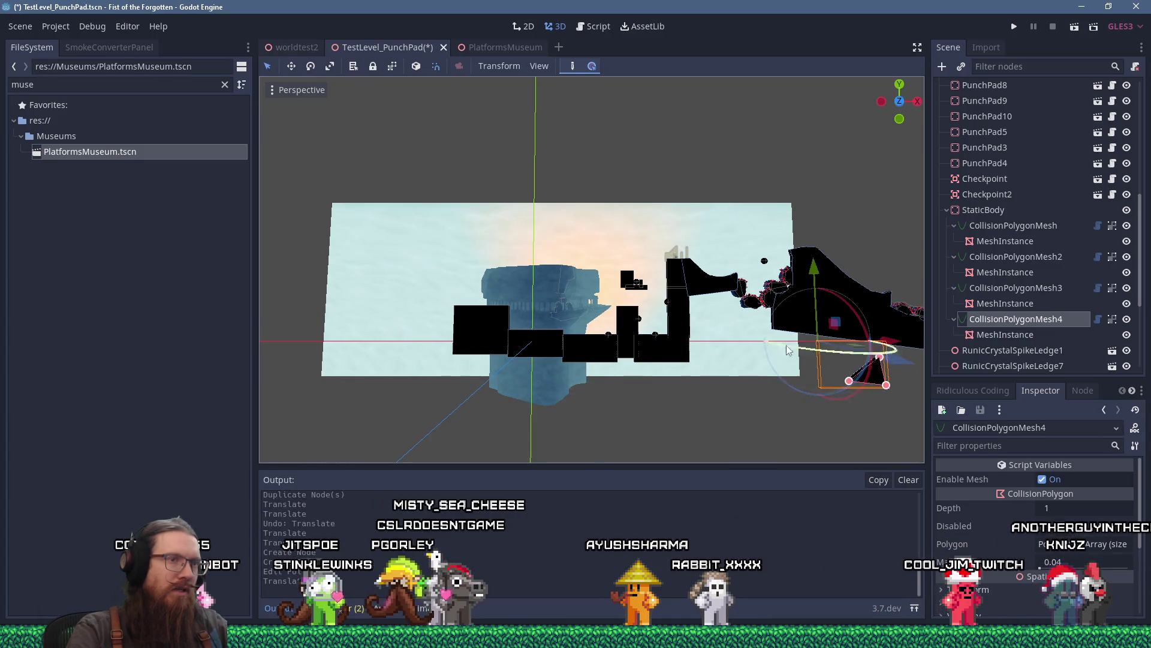
key(f)
drag(655, 348, 825, 350)
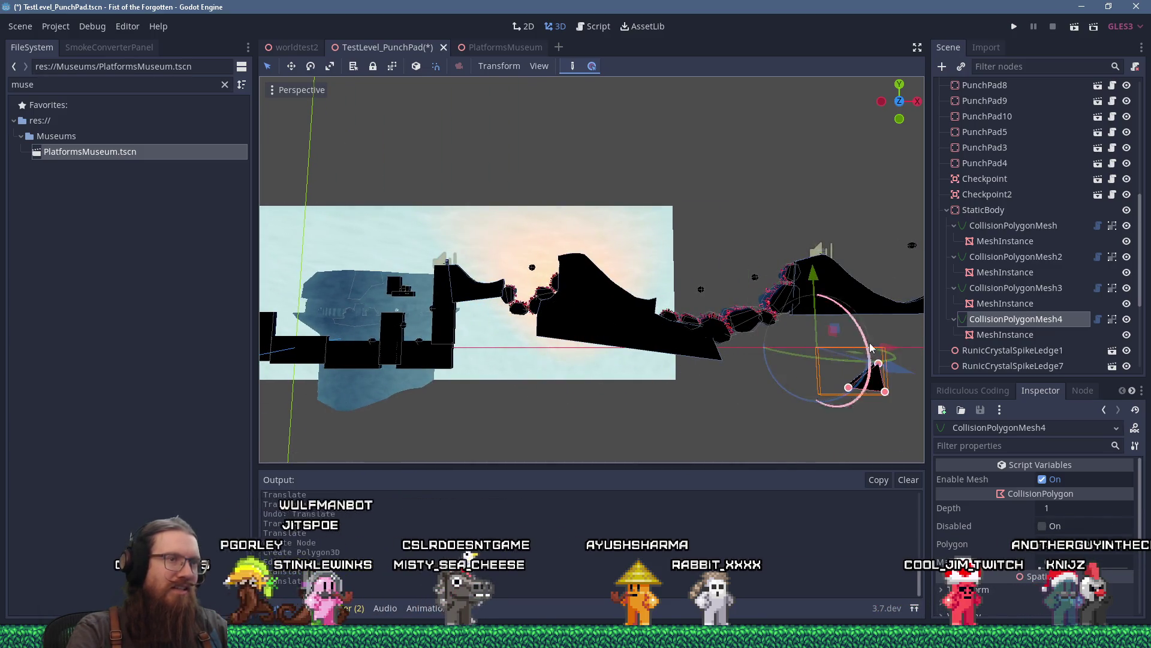
key(f)
drag(467, 380, 660, 287)
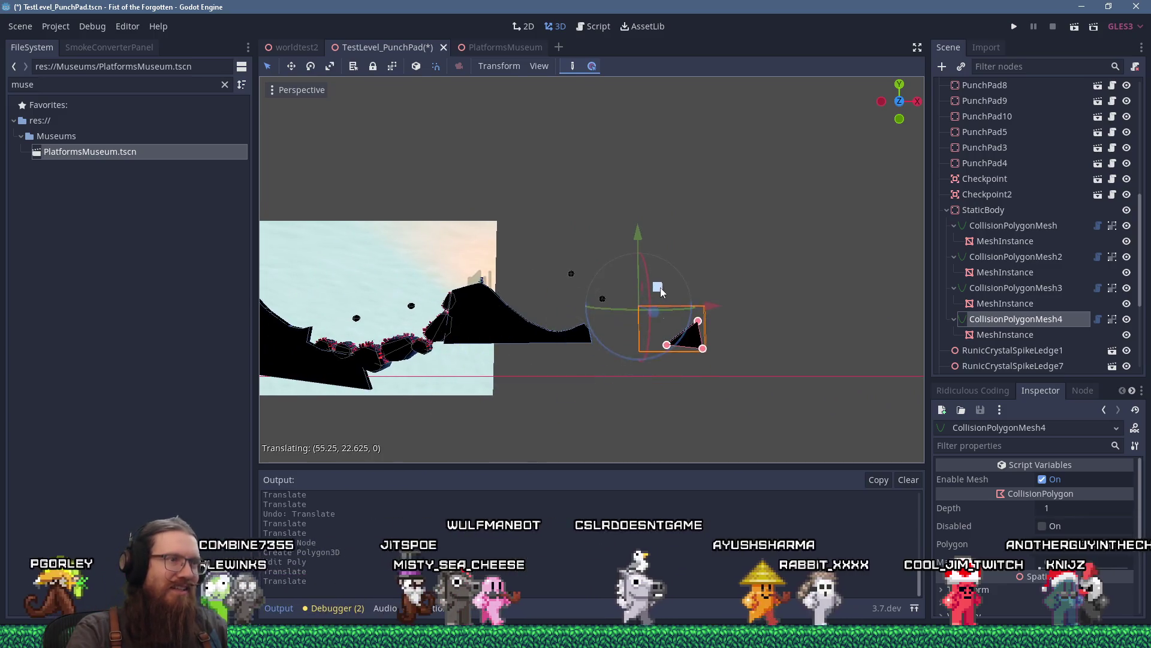
key(f)
scroll(639, 286, up, 5)
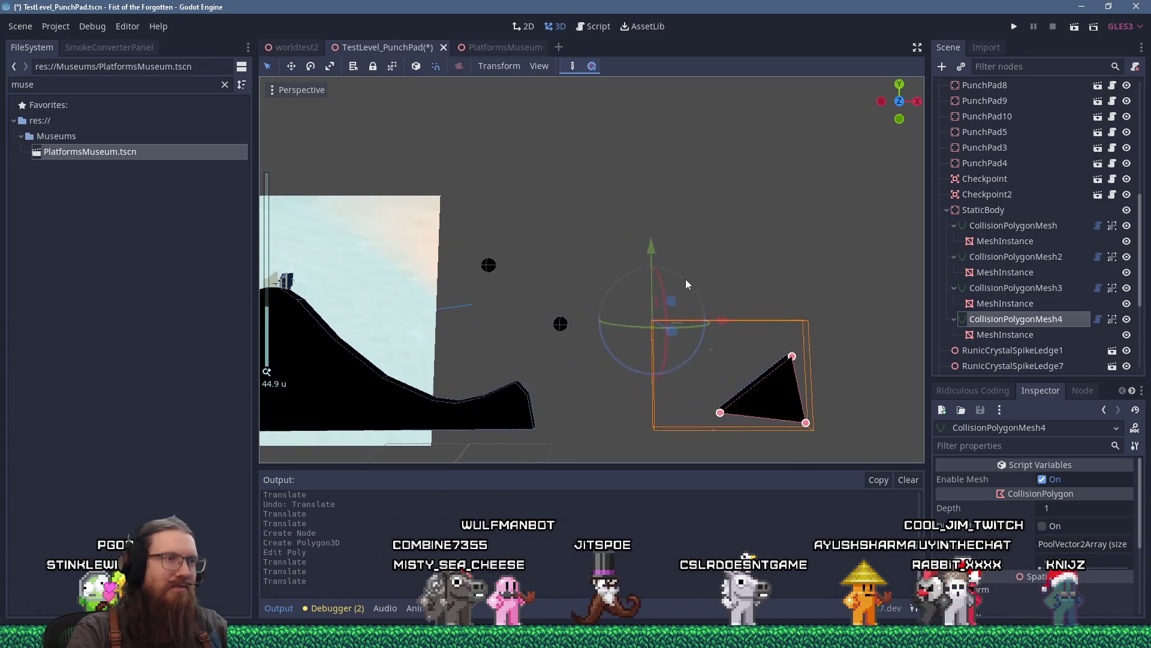
drag(690, 304, 594, 259)
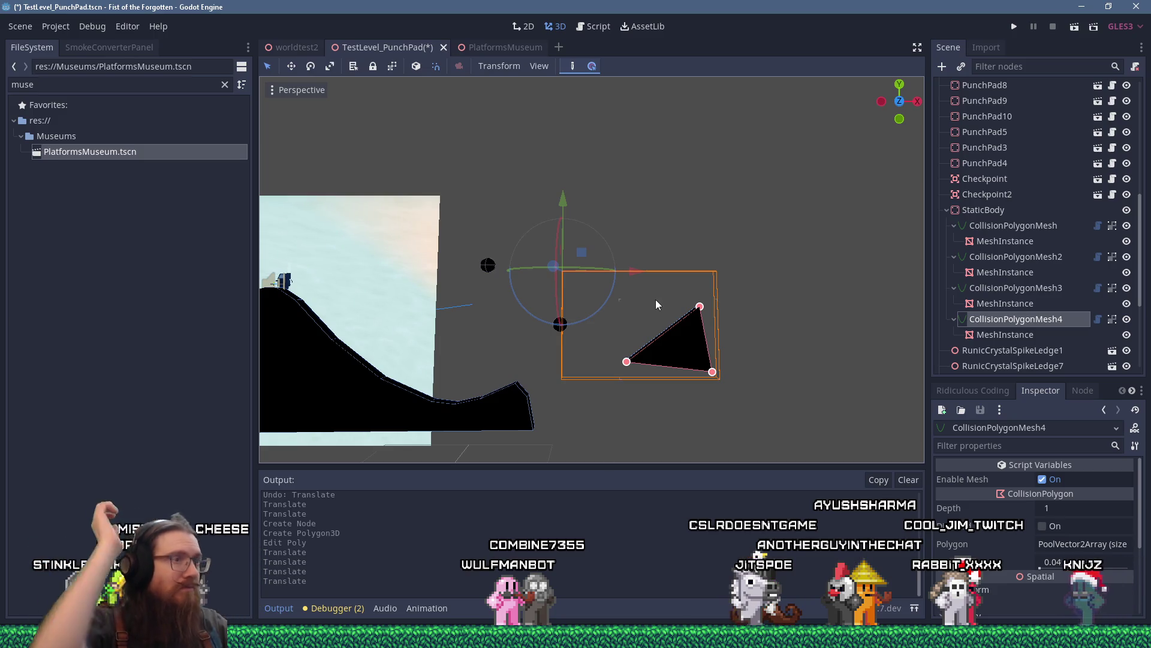
mouse_move(581, 251)
mouse_down()
mouse_move(525, 138)
mouse_move(520, 145)
mouse_up()
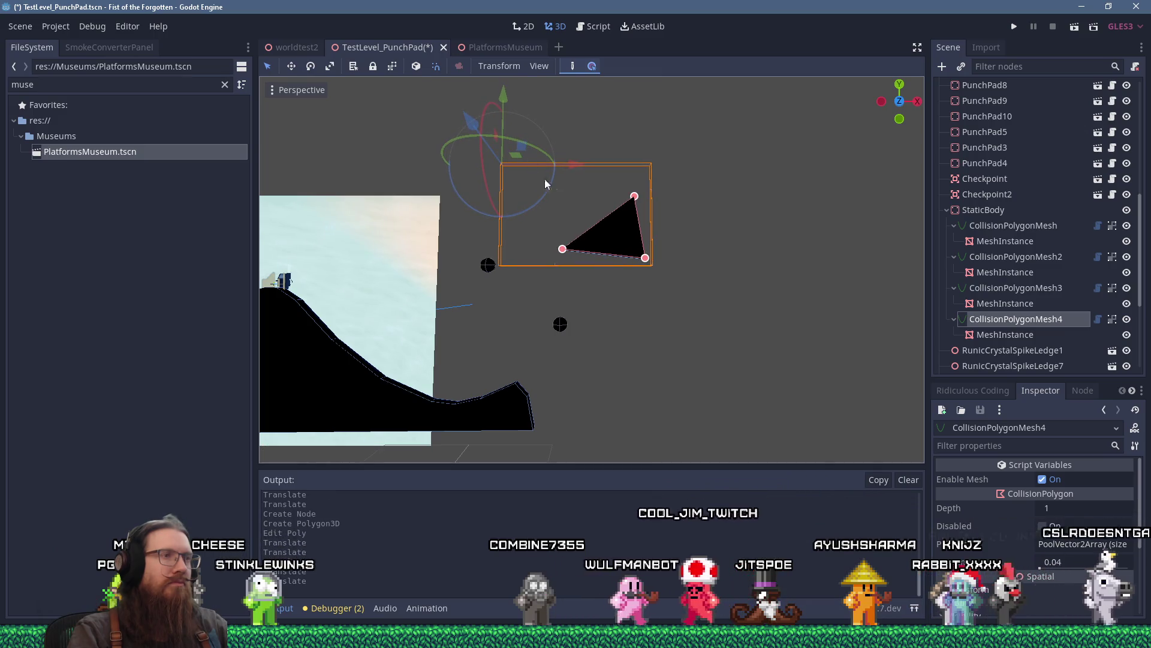
Add vertices to the triangle and stretch its lower-right into a long spike, deleting a stray point.
click(623, 255)
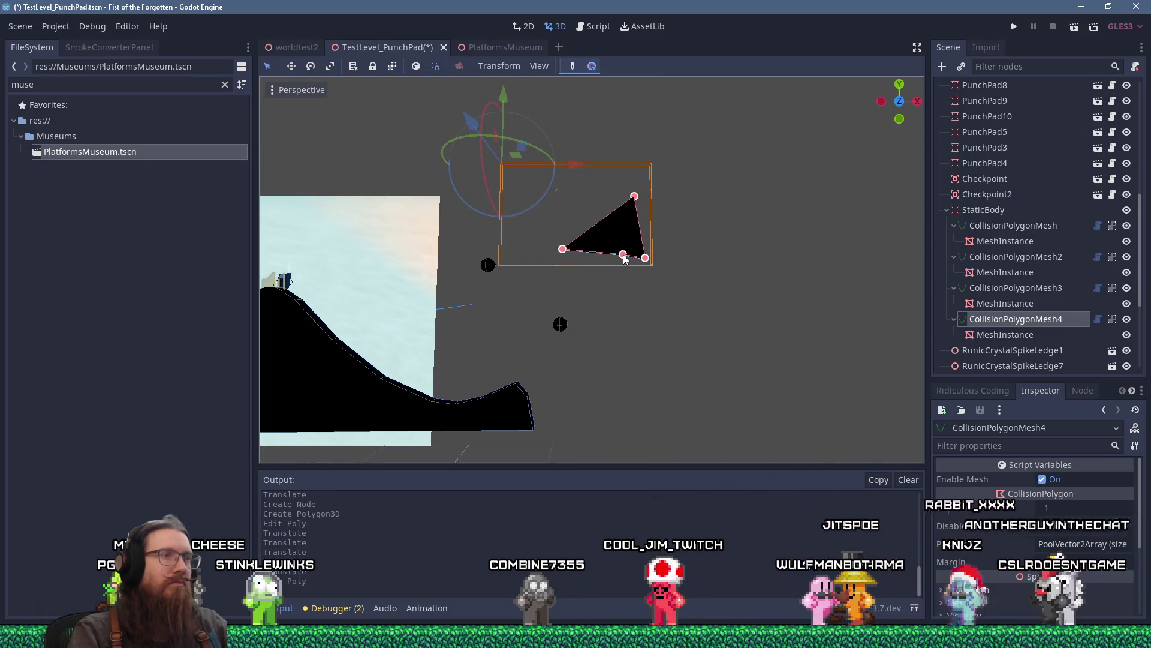
drag(624, 255, 621, 306)
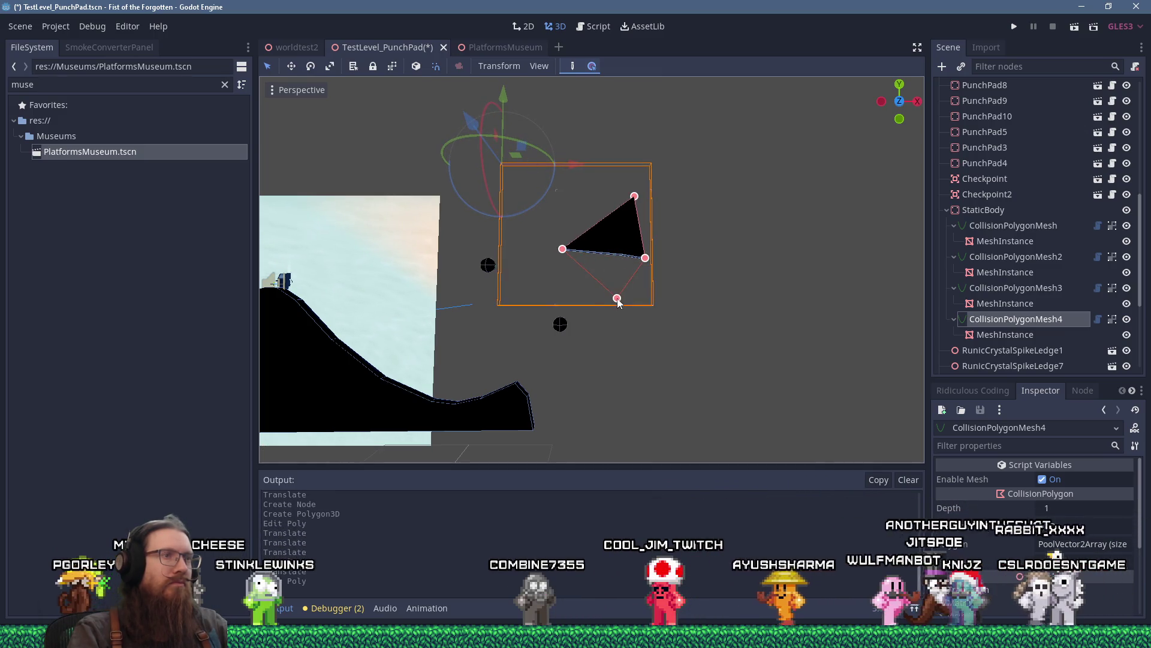
click(590, 270)
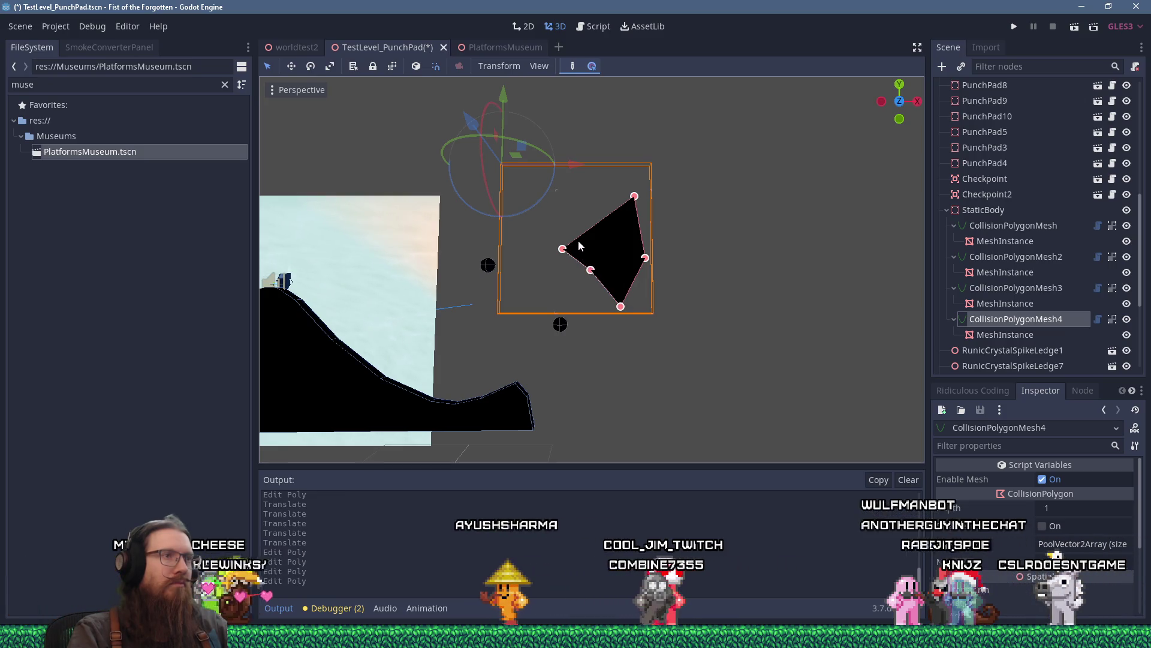
click(559, 236)
scroll(566, 235, up, 4)
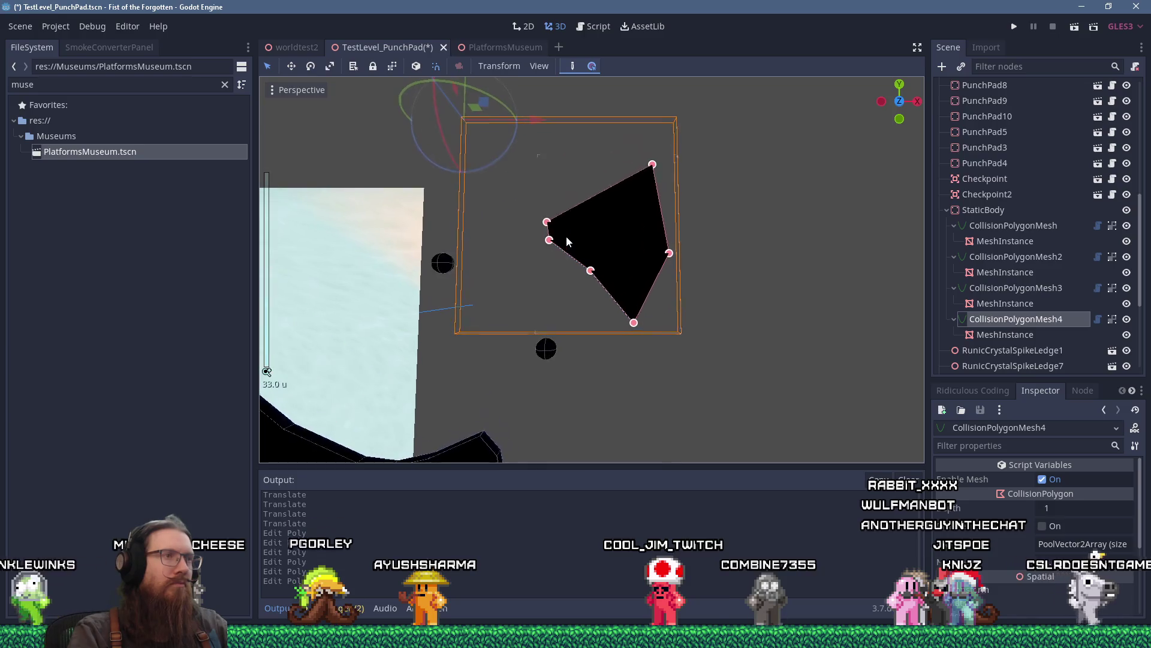
mouse_move(657, 291)
mouse_down()
mouse_move(699, 424)
mouse_move(656, 455)
mouse_up()
scroll(546, 380, down, 4)
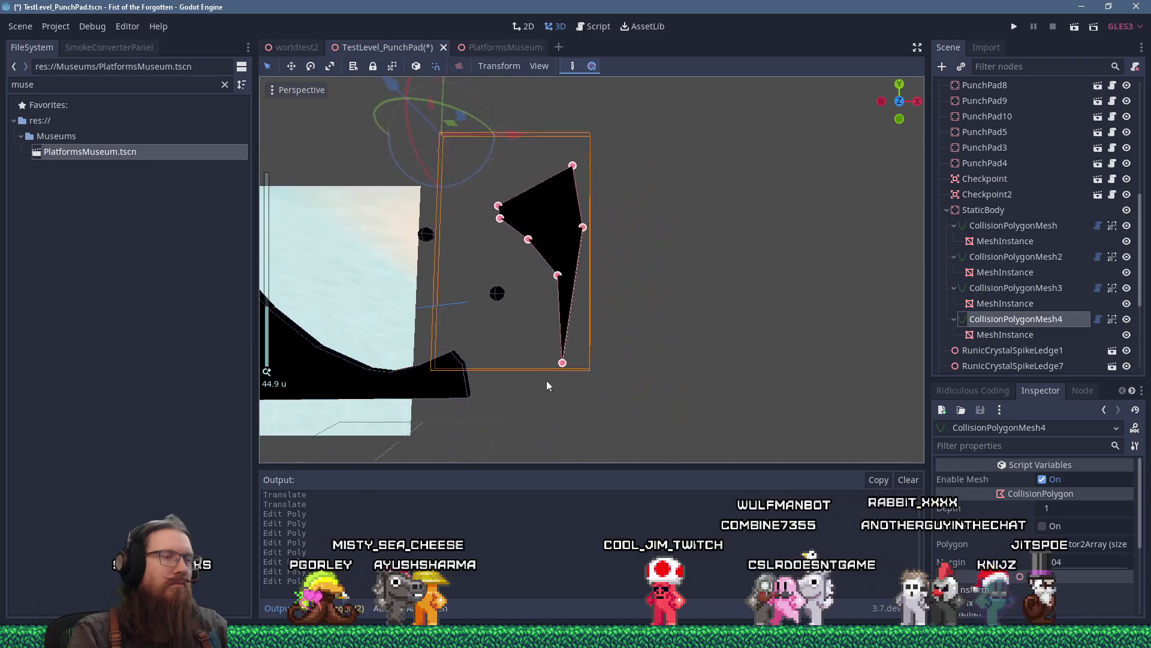
click(548, 282)
drag(548, 282, 499, 424)
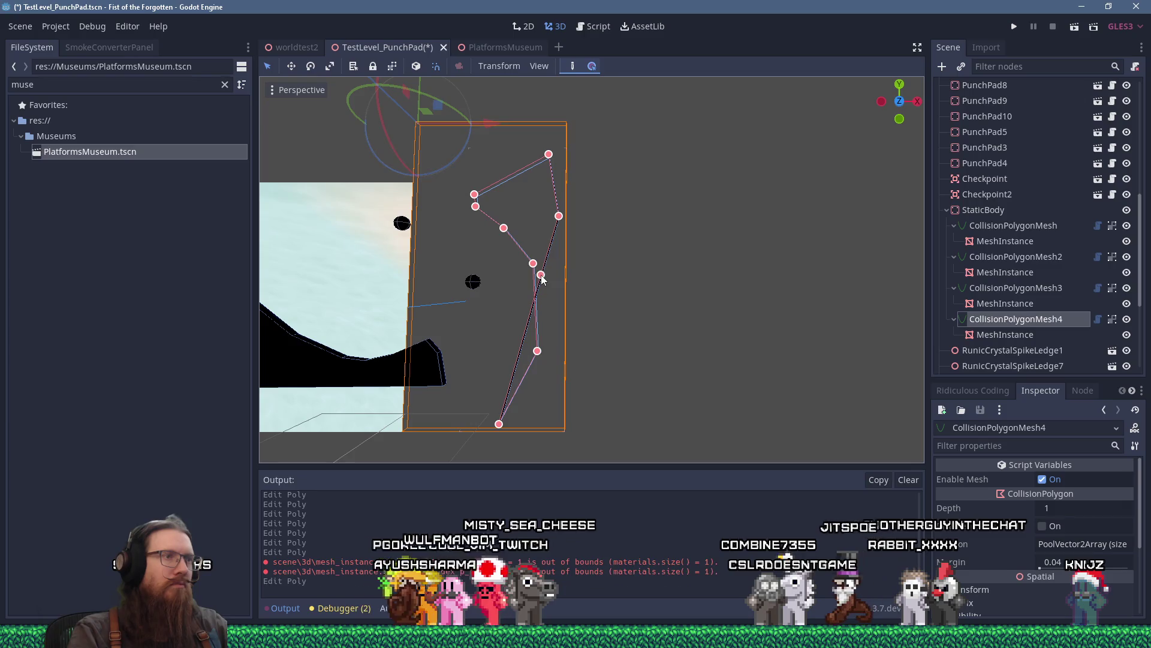
right_click(541, 275)
Widen the shape's upper right with an outward right-edge vertex and nudge the lower-right vertex.
drag(552, 315, 631, 363)
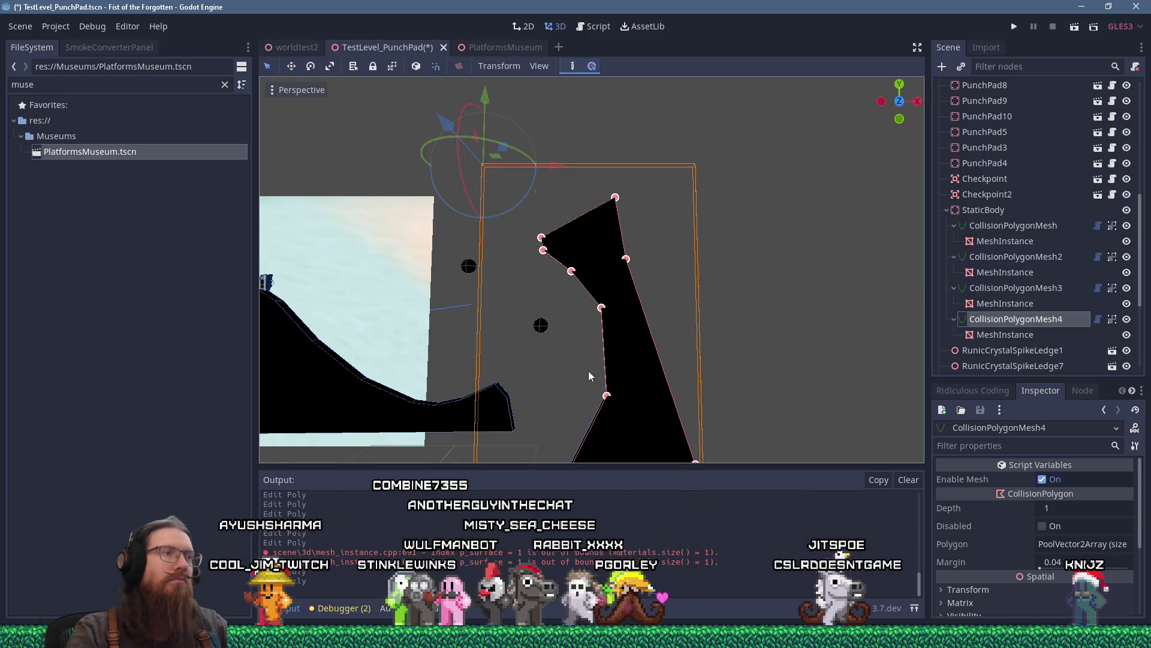
scroll(575, 322, up, 3)
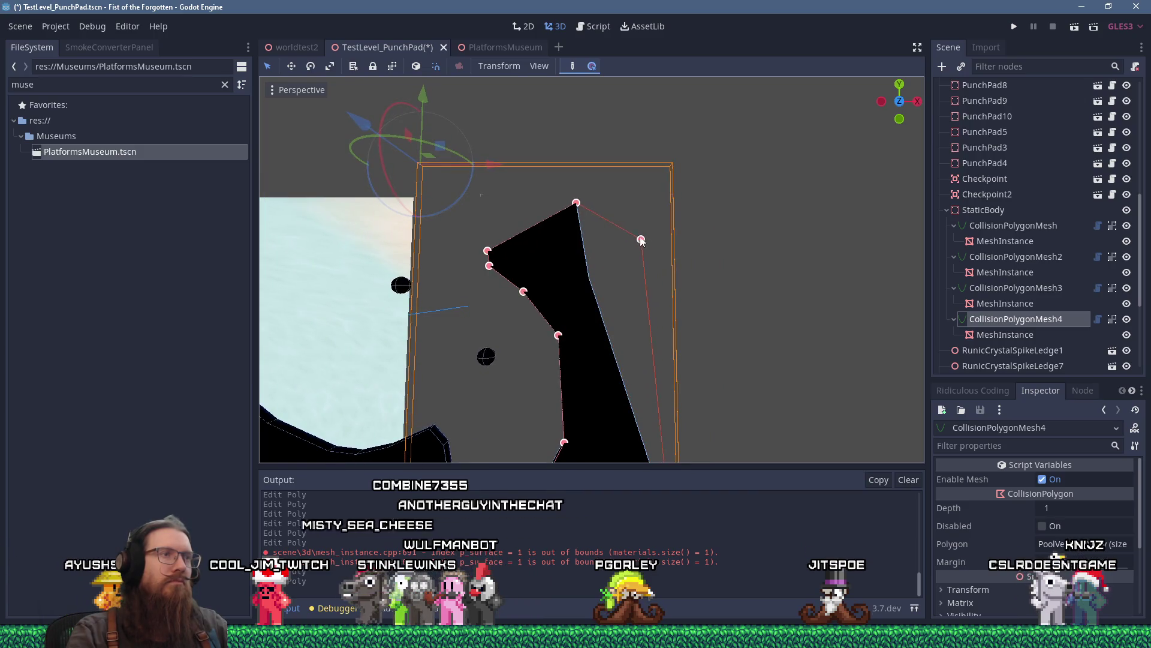
drag(636, 225, 636, 226)
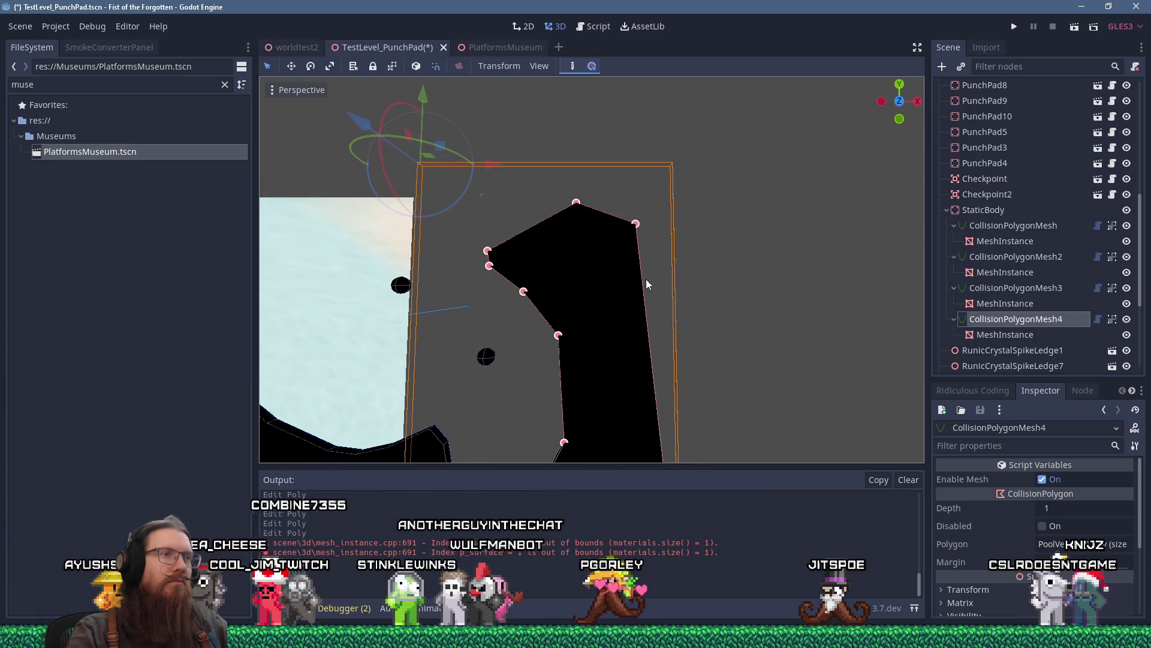
click(646, 240)
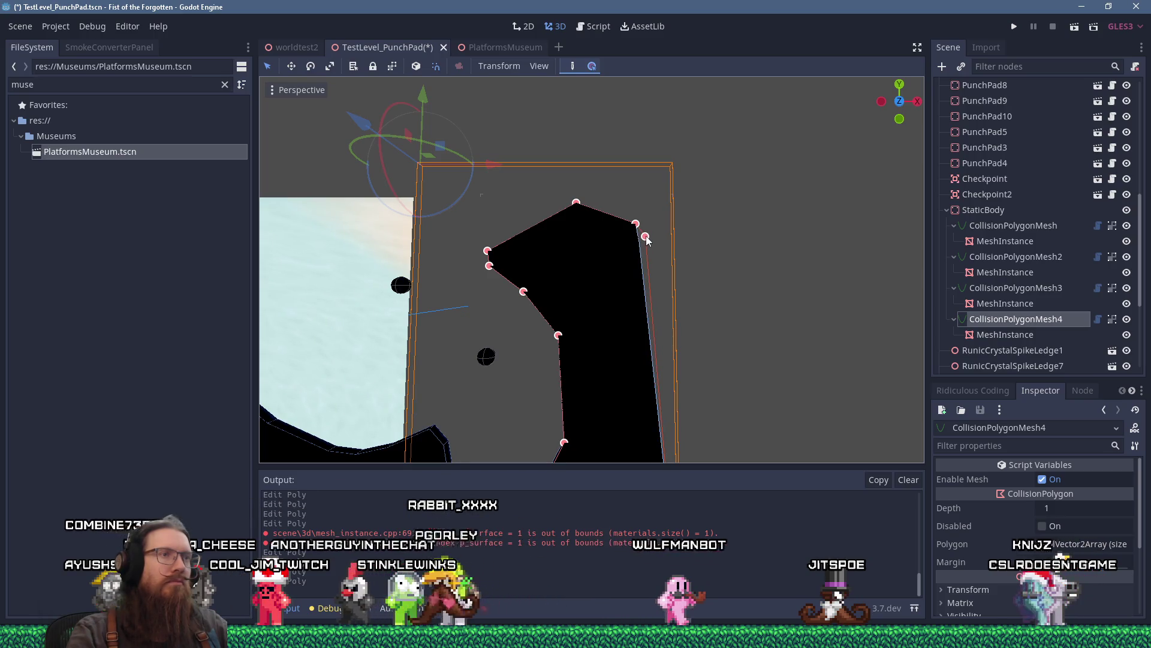
drag(649, 255, 688, 290)
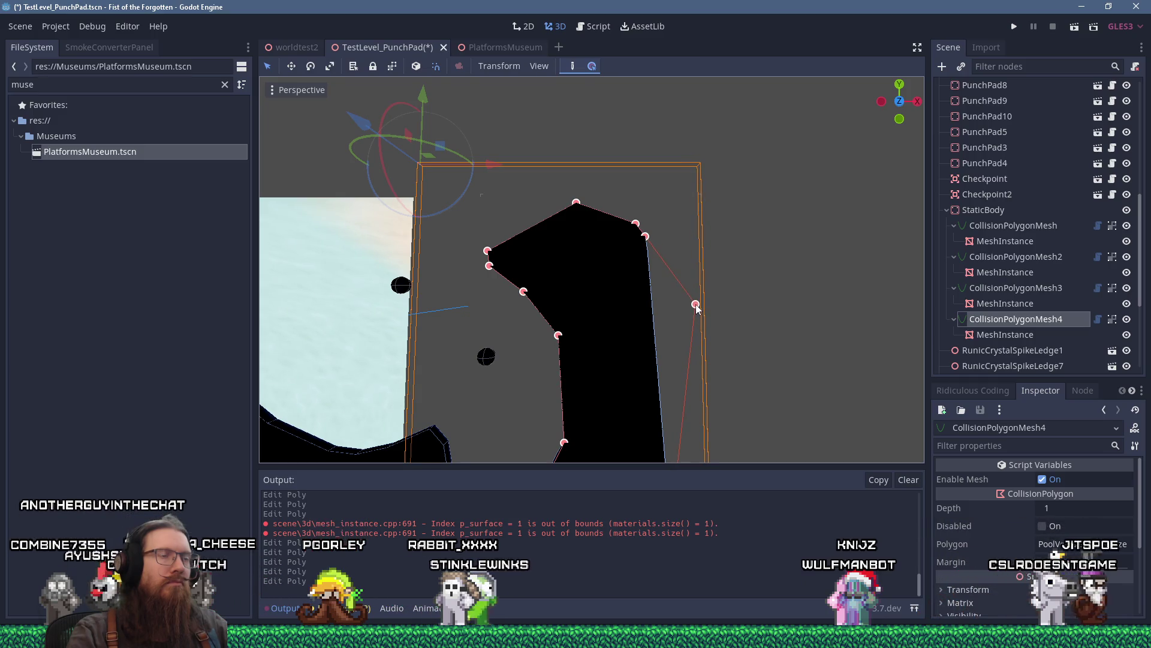
scroll(696, 307, up, 10)
drag(654, 362, 683, 339)
Shift a top-edge vertex left and add another vertex on CollisionPolygonMesh4's top edge.
scroll(512, 250, up, 4)
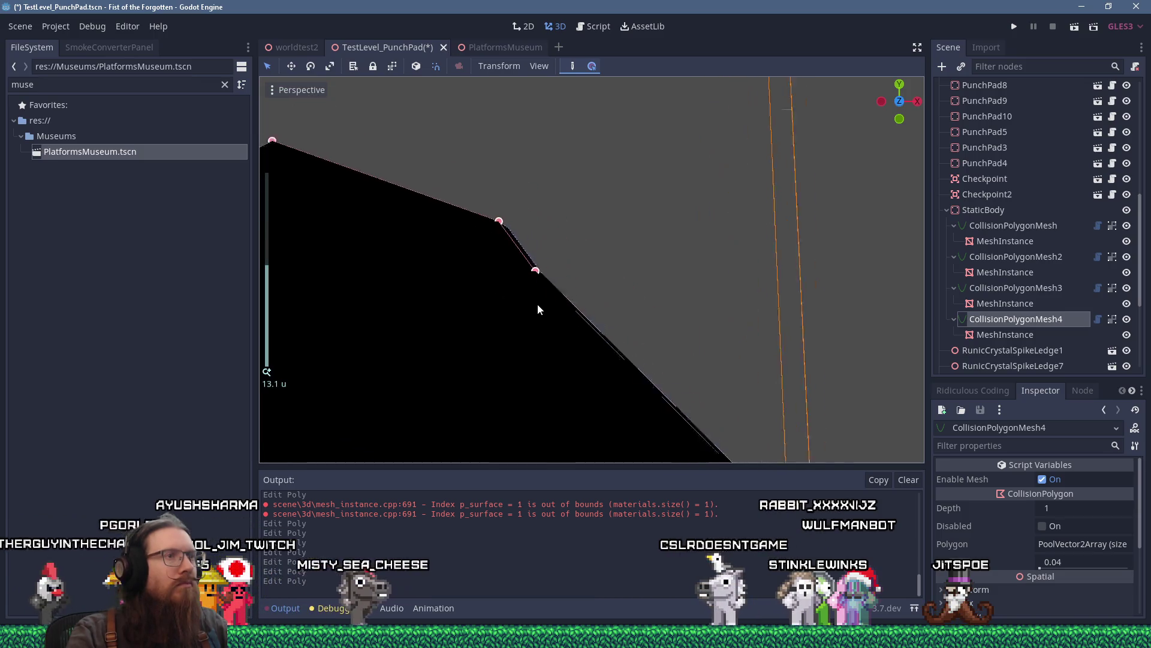
drag(523, 267, 611, 291)
drag(590, 240, 575, 241)
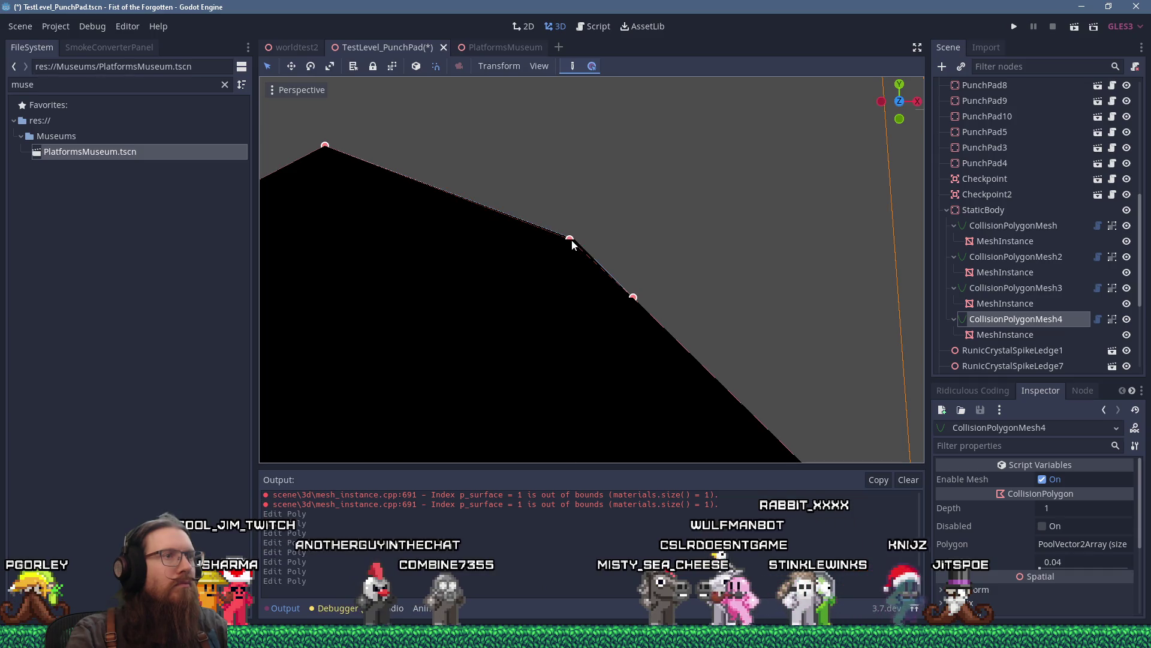
scroll(571, 239, down, 4)
scroll(528, 240, up, 2)
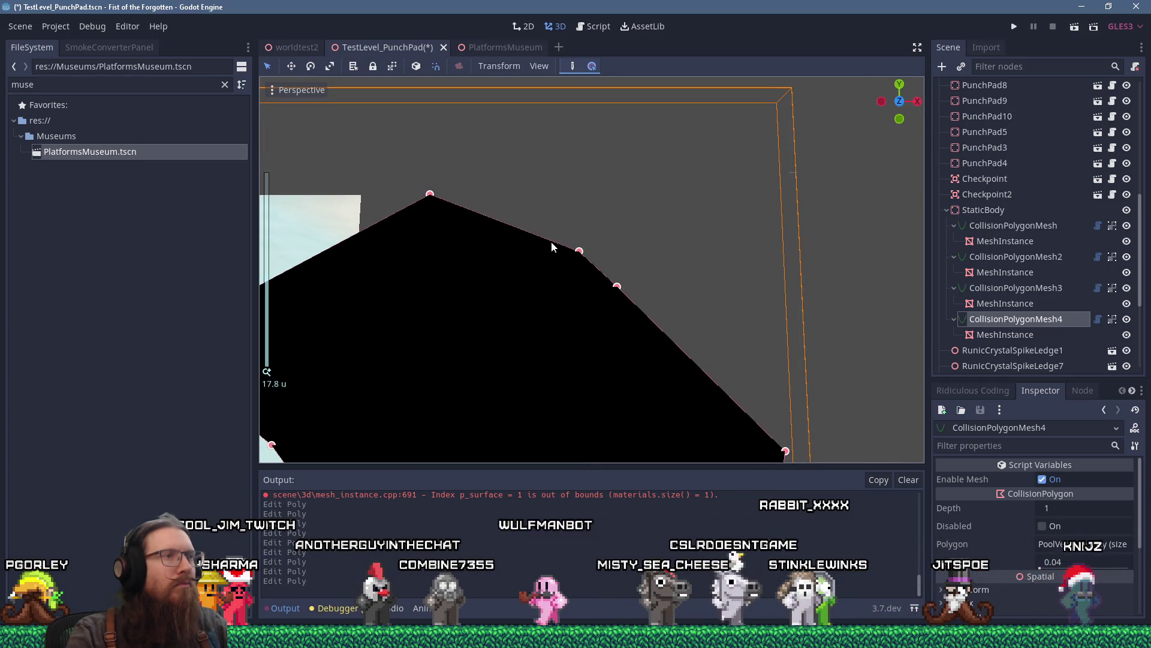
click(551, 241)
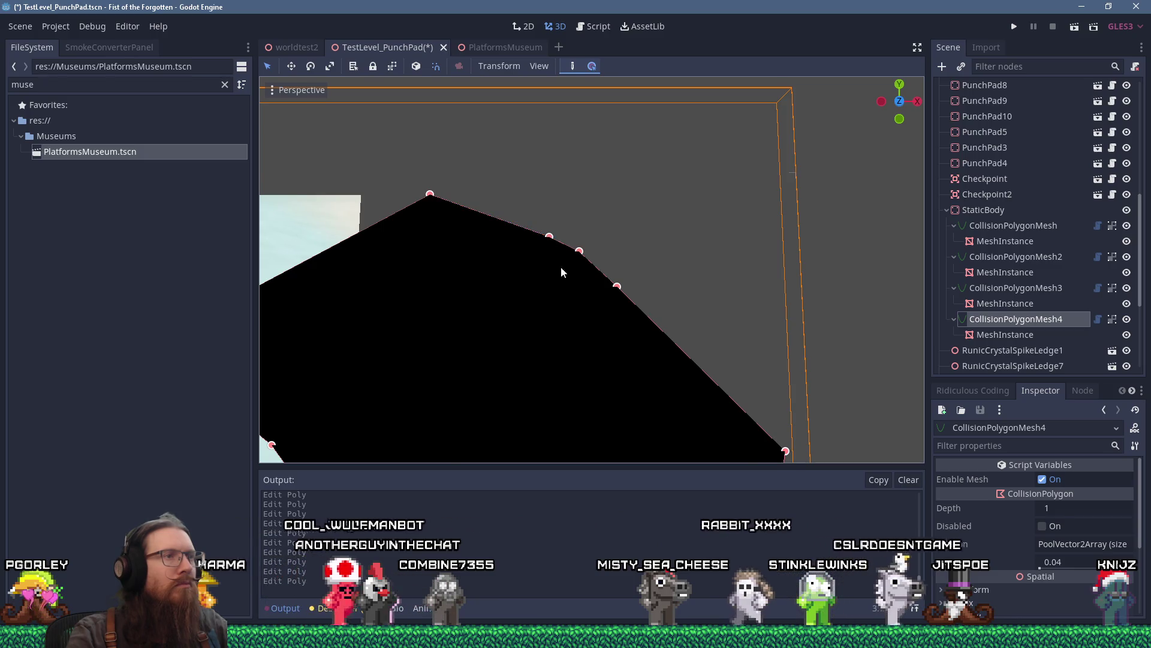
Pull out a right-edge vertex, square off the bottom-right corner, then save and run the game.
scroll(560, 266, down, 3)
scroll(578, 236, down, 2)
mouse_move(618, 282)
mouse_down()
mouse_move(682, 330)
mouse_move(699, 302)
mouse_move(779, 321)
mouse_up()
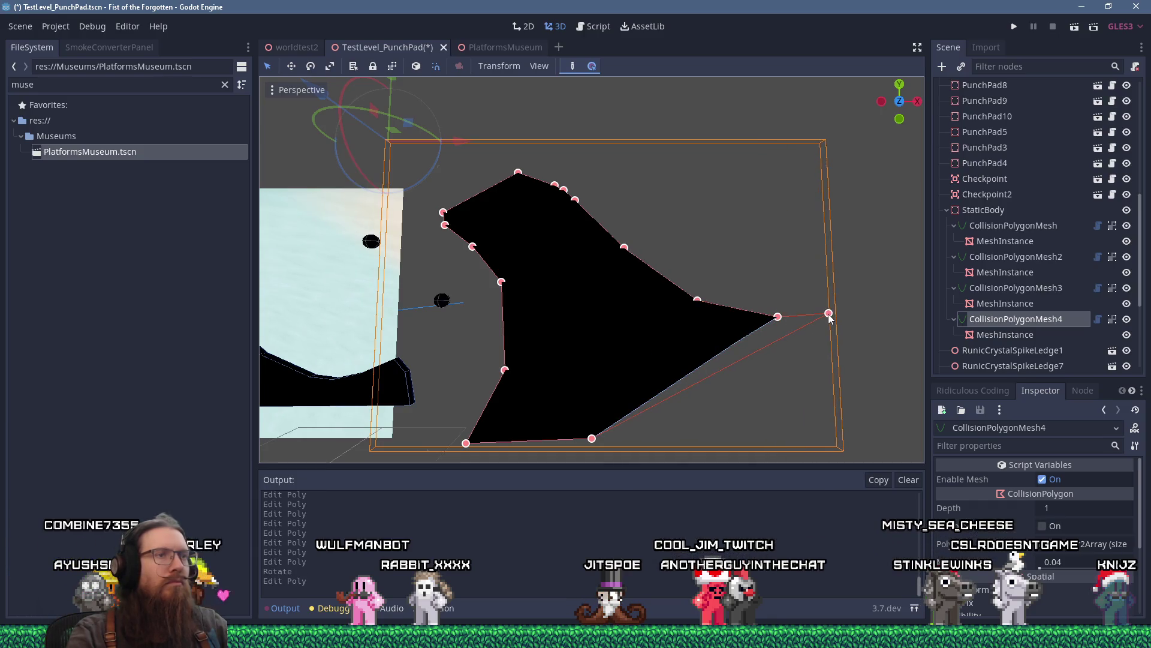
drag(828, 400, 864, 429)
scroll(662, 347, down, 3)
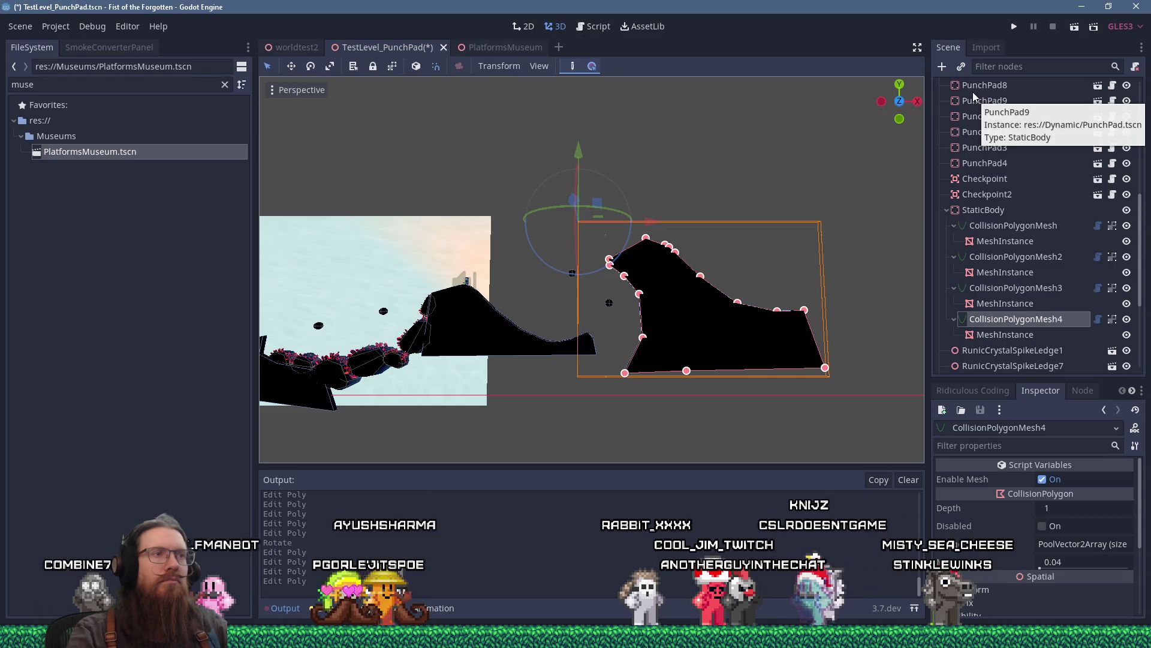
click(1013, 28)
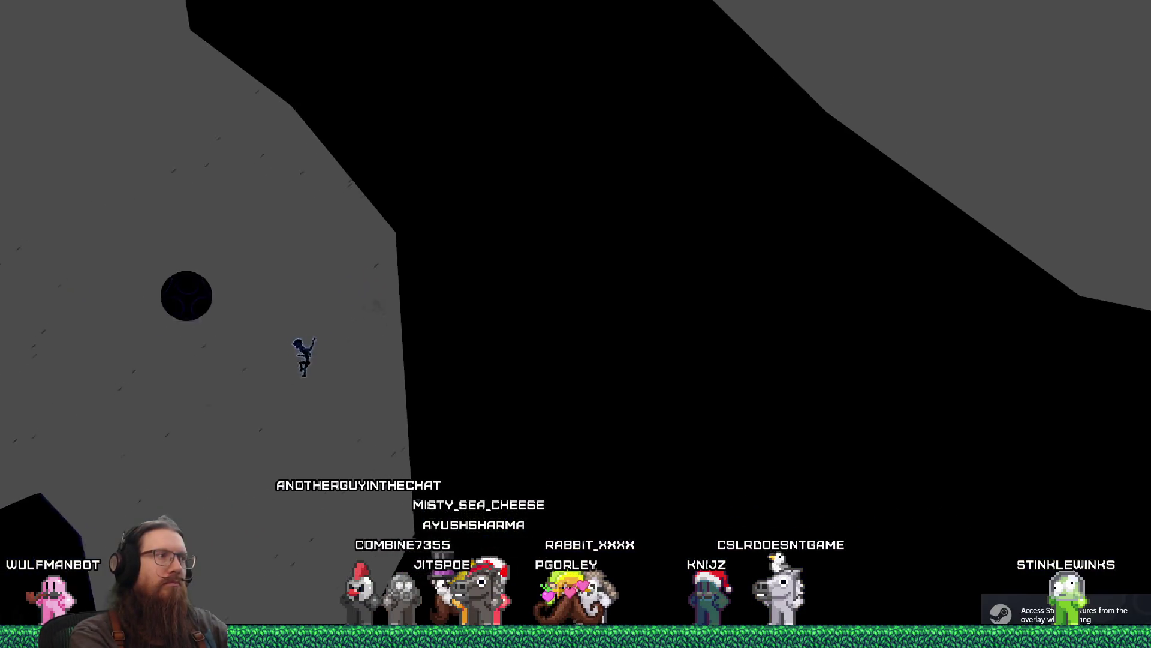
Open the in-game console and enter the quit command to end the test run.
key(grave)
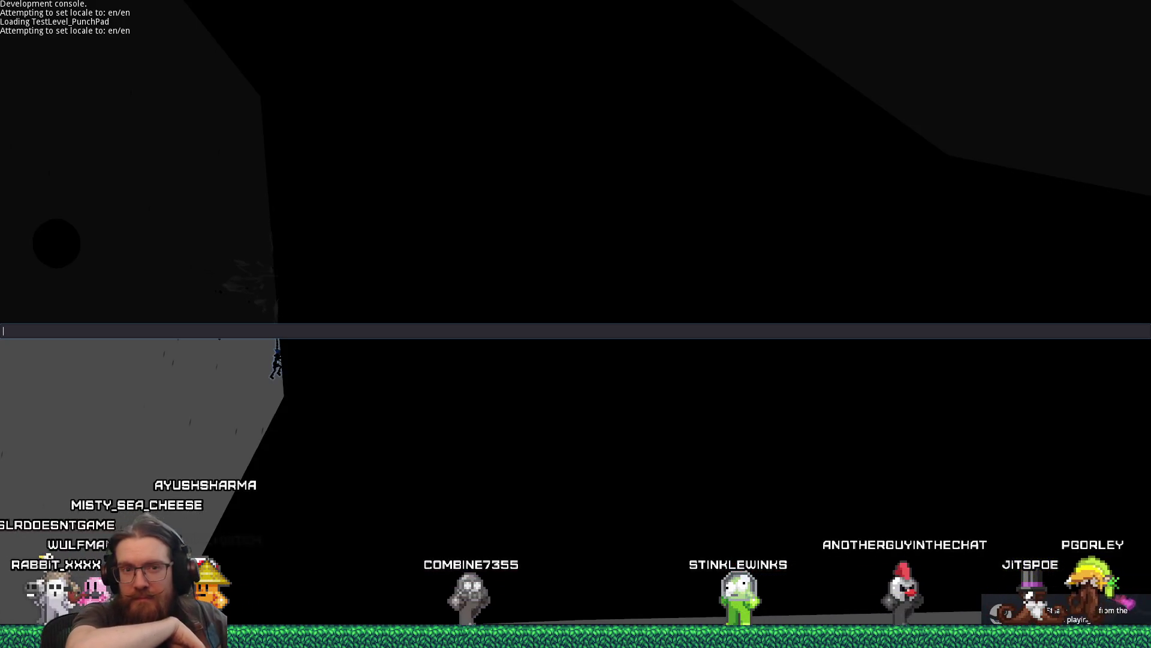
text(quit)
key(Return)
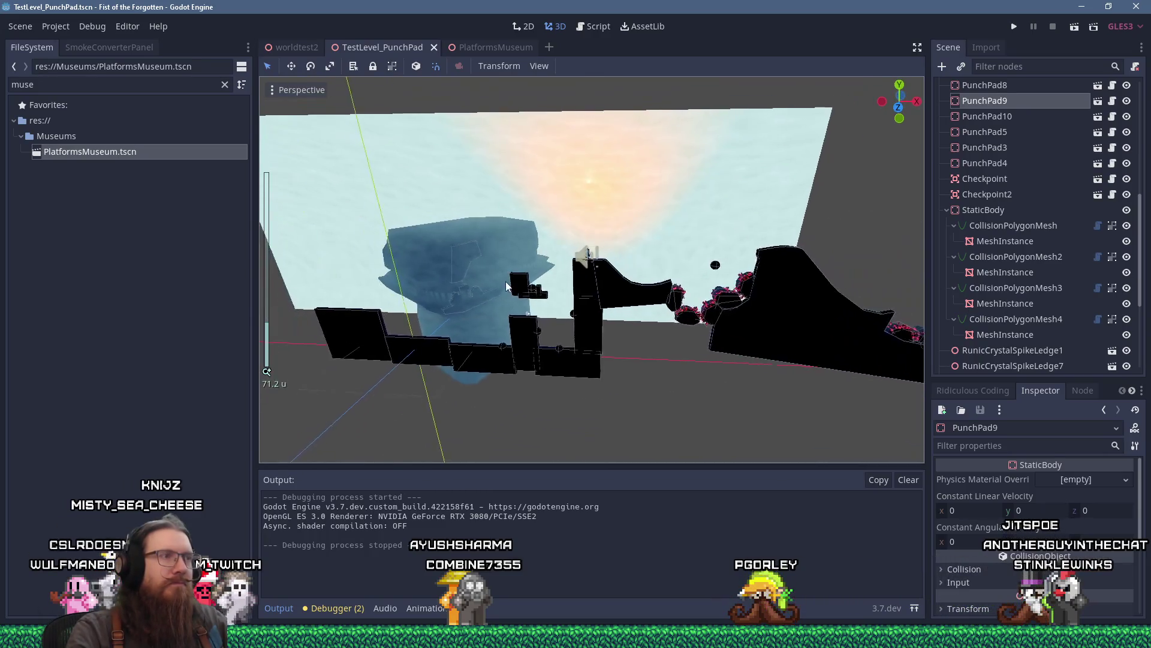
Give the hilltop Checkpoint2 a Checkpoint Id of 2, then save and launch the game.
scroll(484, 213, up, 3)
click(486, 215)
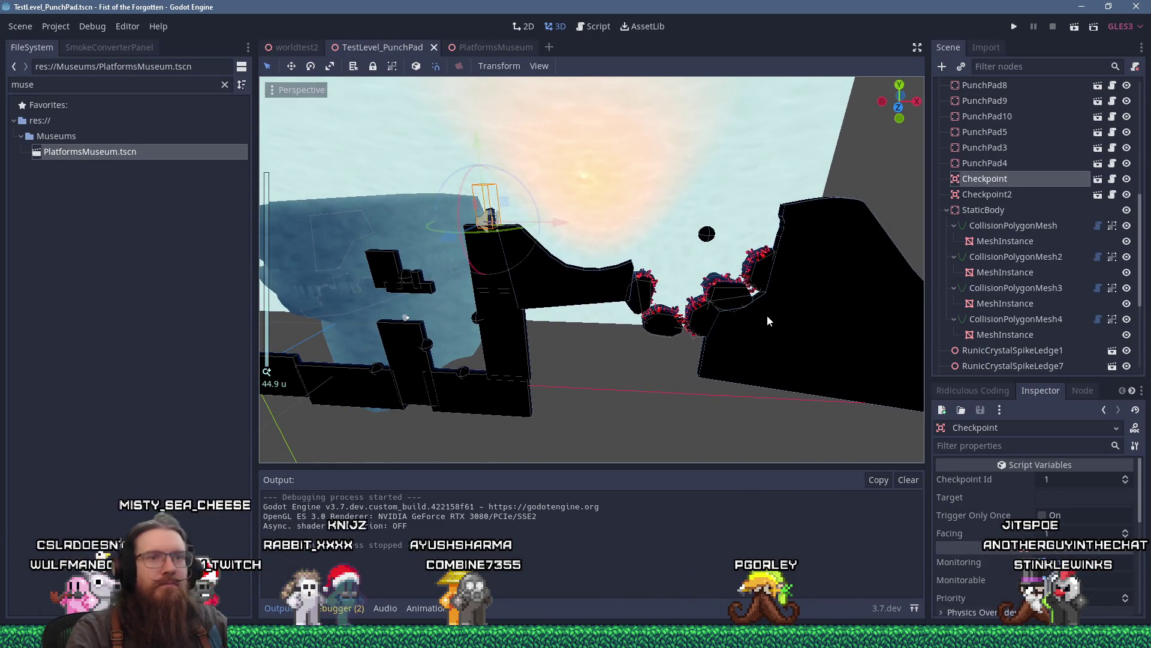
drag(600, 302, 558, 150)
click(561, 147)
click(1053, 477)
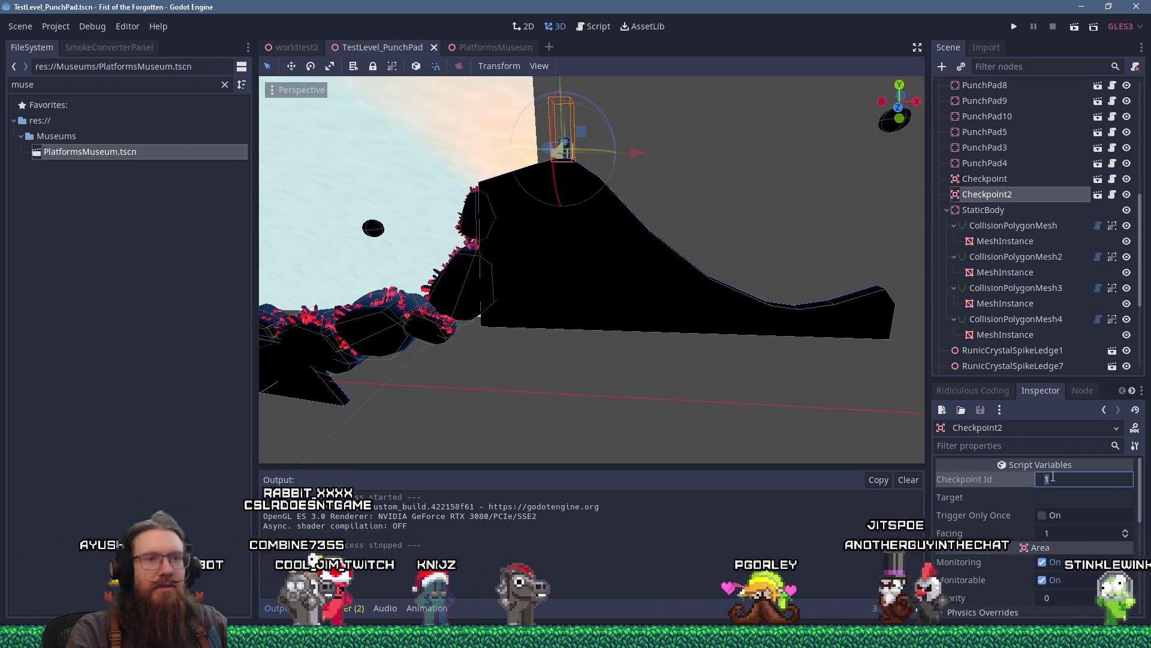
text(2)
key(Return)
scroll(621, 265, up, 5)
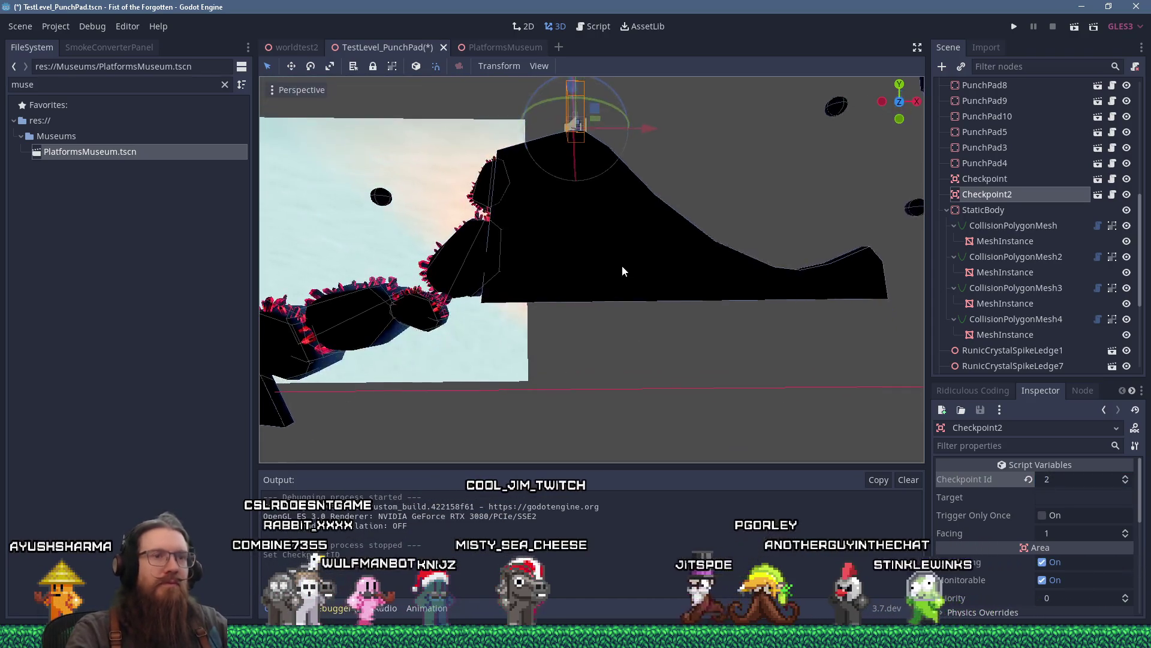
scroll(612, 234, down, 5)
click(1013, 27)
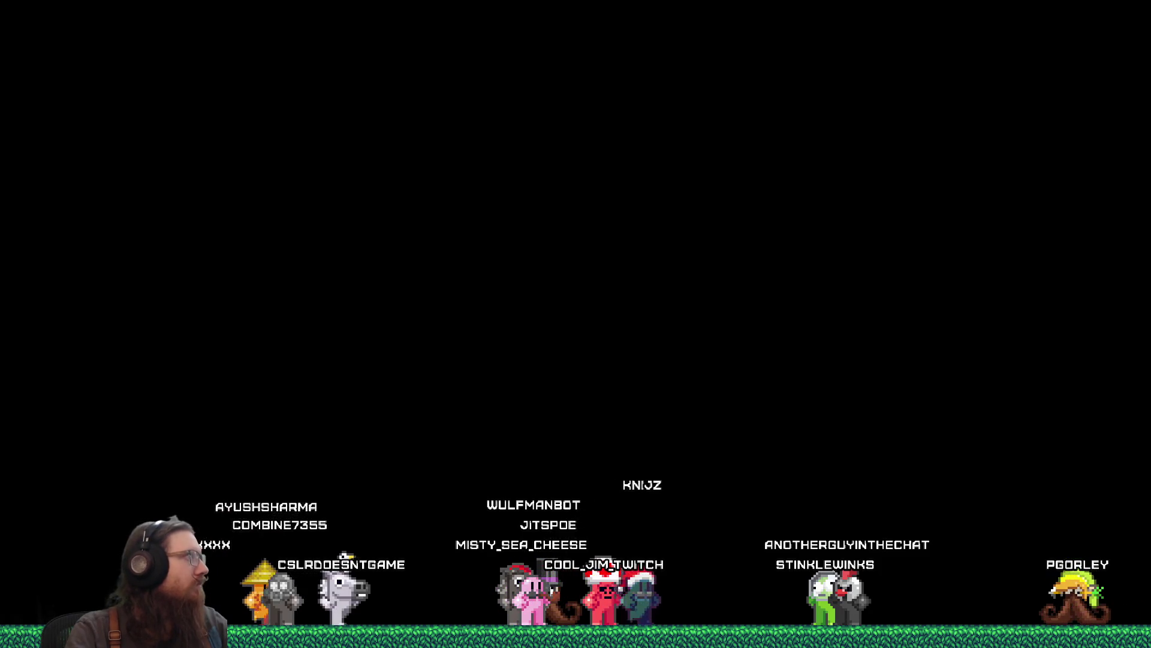
Steer the character rightward past the new hilltop checkpoint, then open the developer console.
key(alt+Tab)
key(alt+Tab)
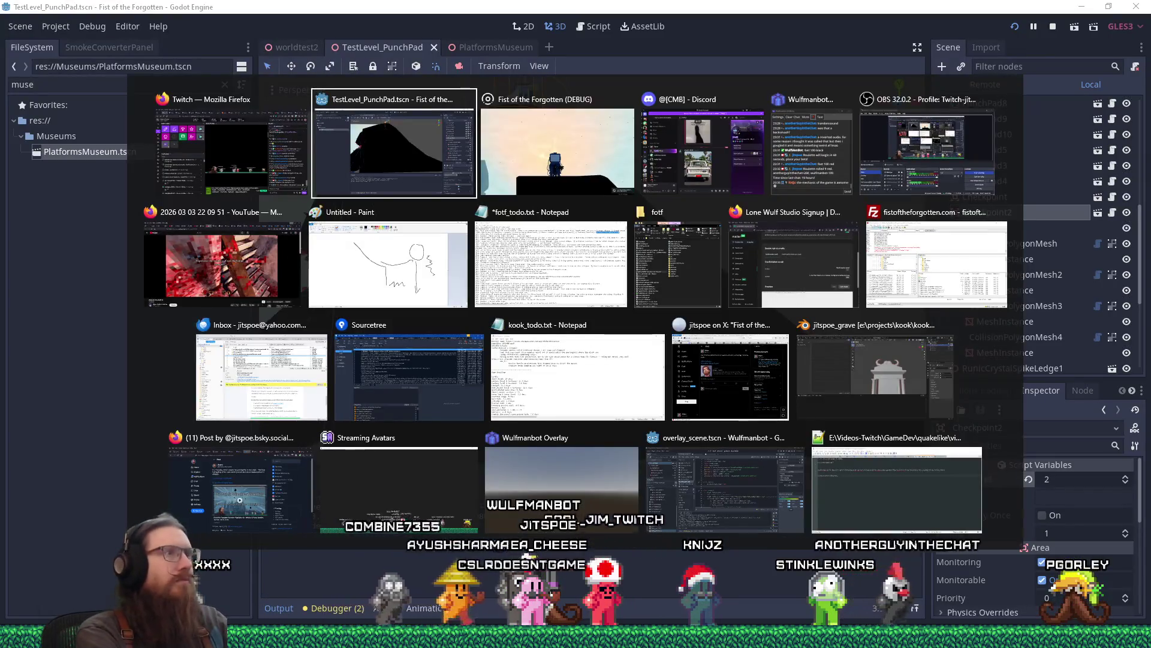
key(alt+Tab)
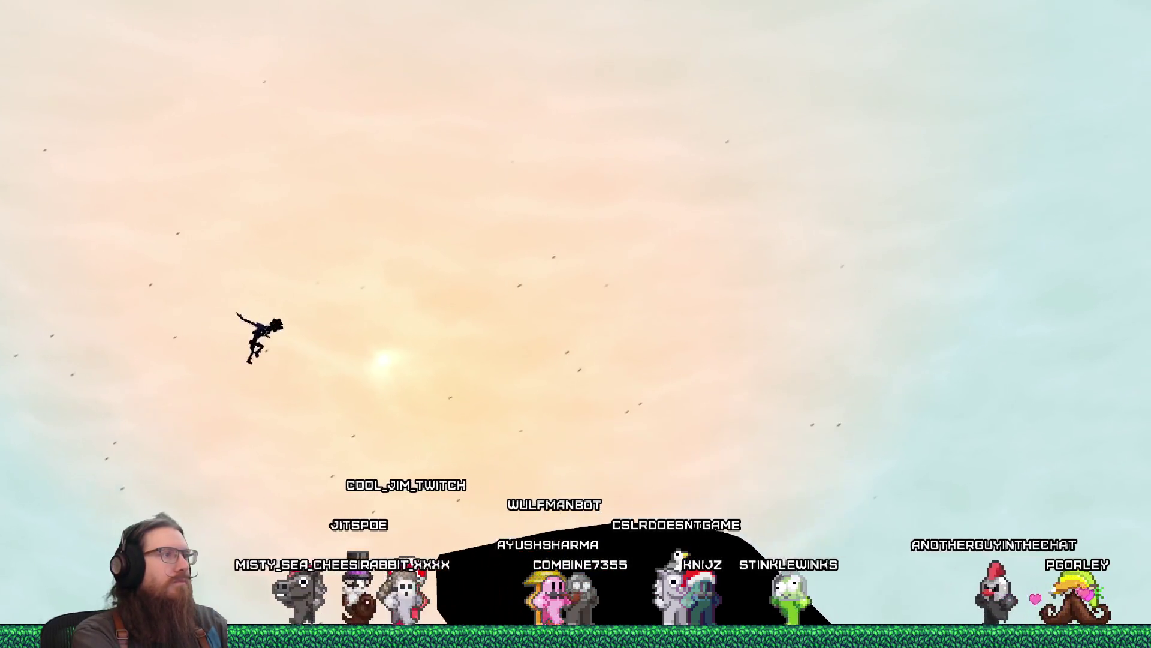
key(d)
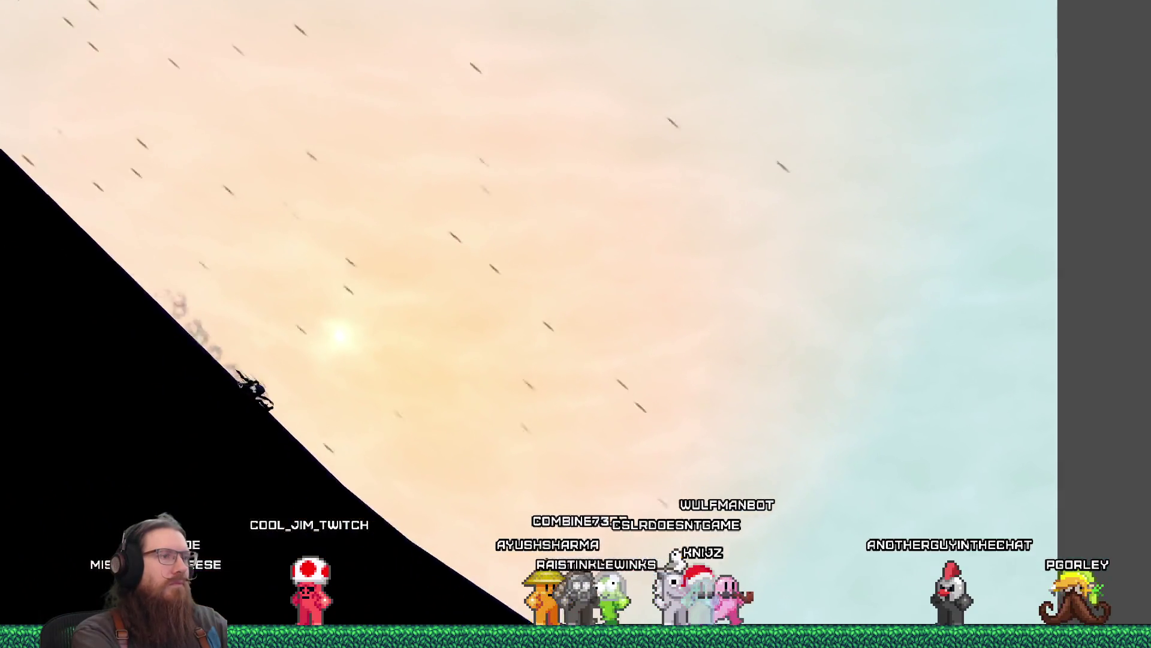
key(d)
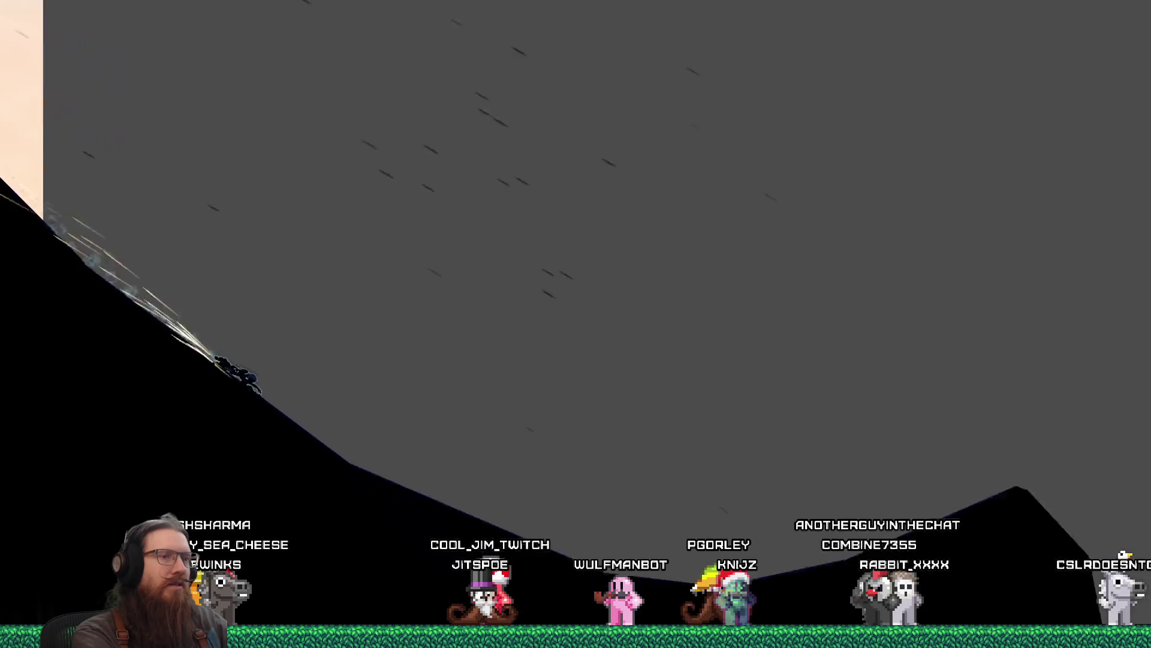
key(grave)
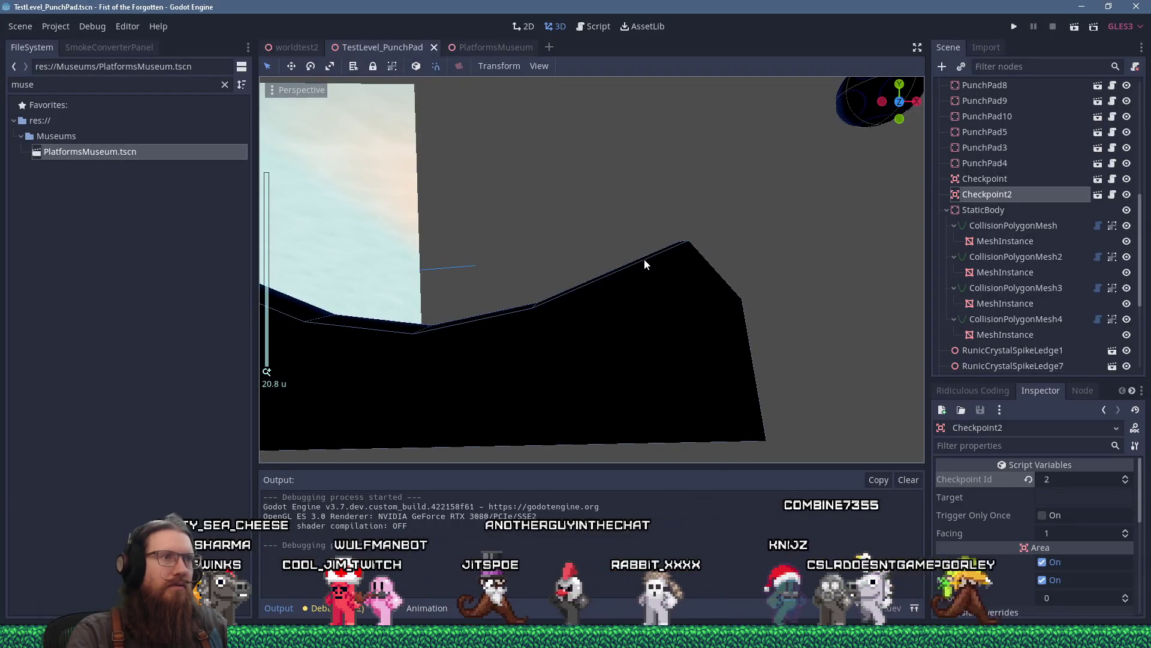
Undo the last change, raise CollisionPolygonMesh3's top point and add a vertex beside its peak.
key(ctrl+z)
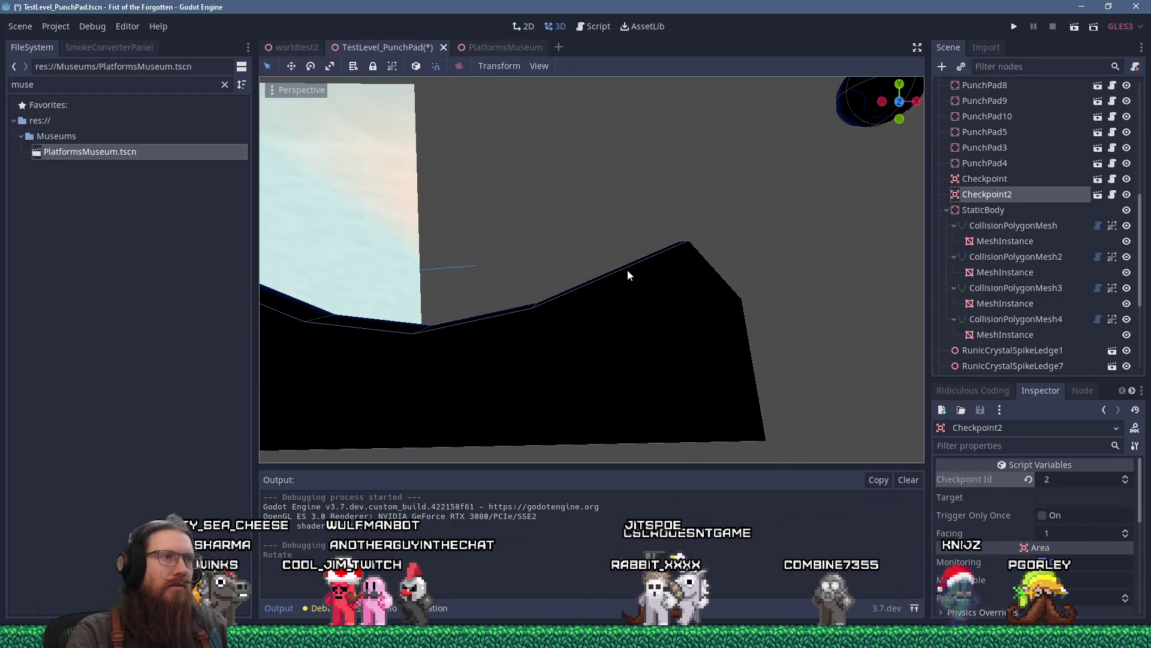
click(628, 270)
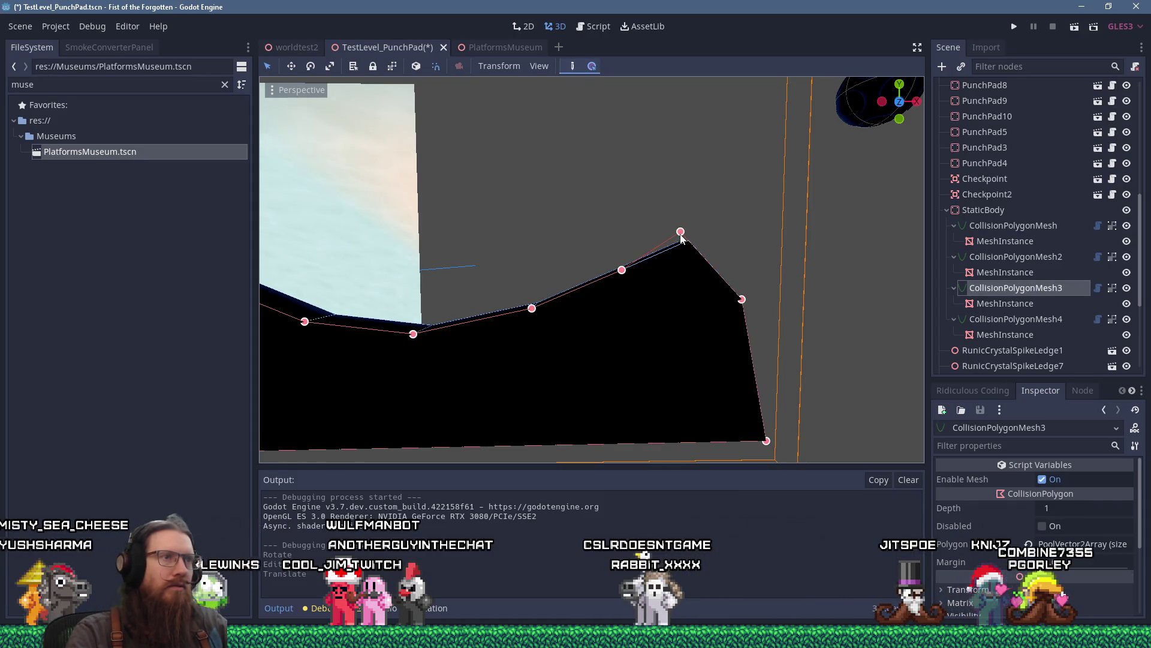
drag(682, 239, 680, 235)
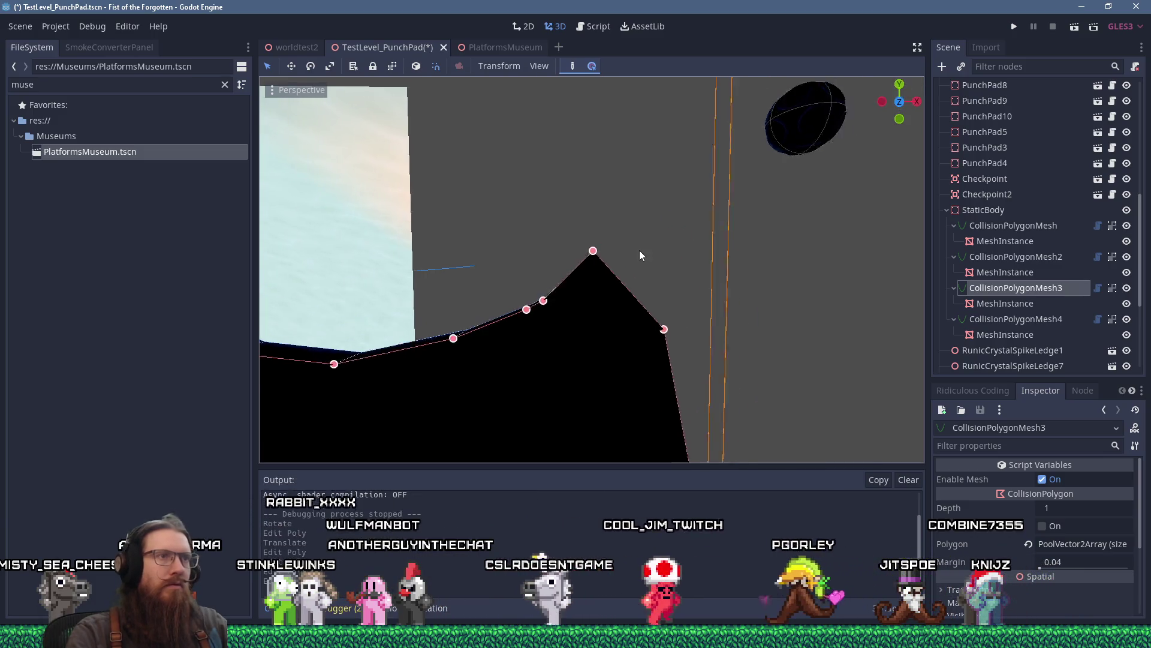
scroll(618, 259, up, 10)
drag(586, 243, 582, 227)
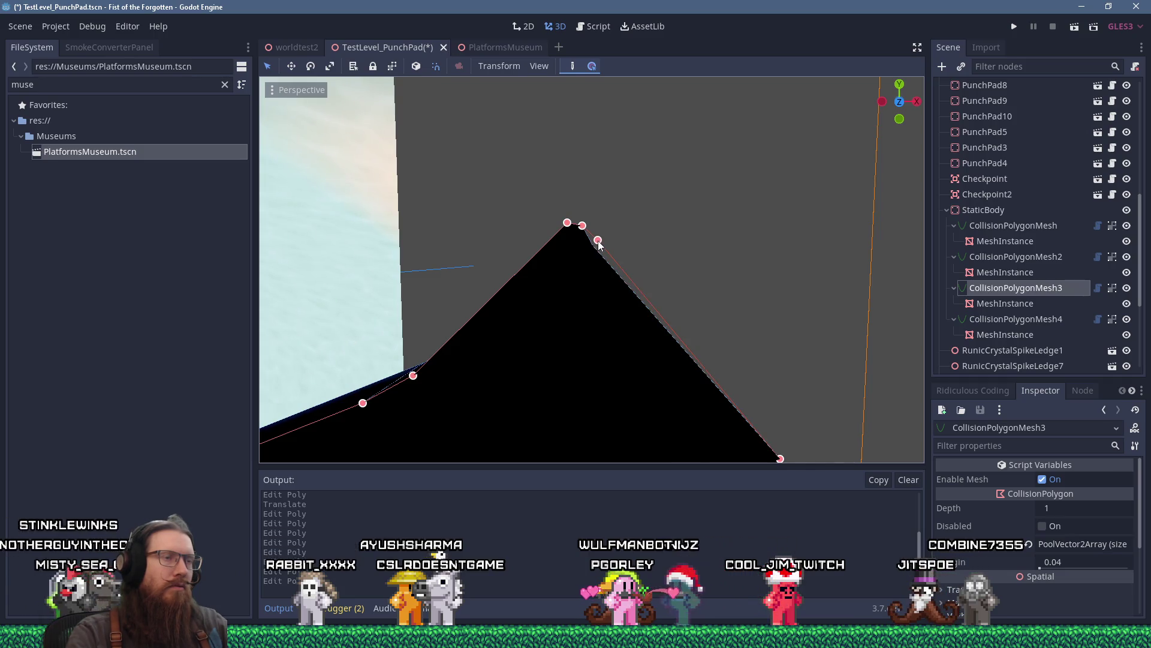
Add vertices on the outline's dip and long slope so it hugs the rock surface.
scroll(603, 271, down, 3)
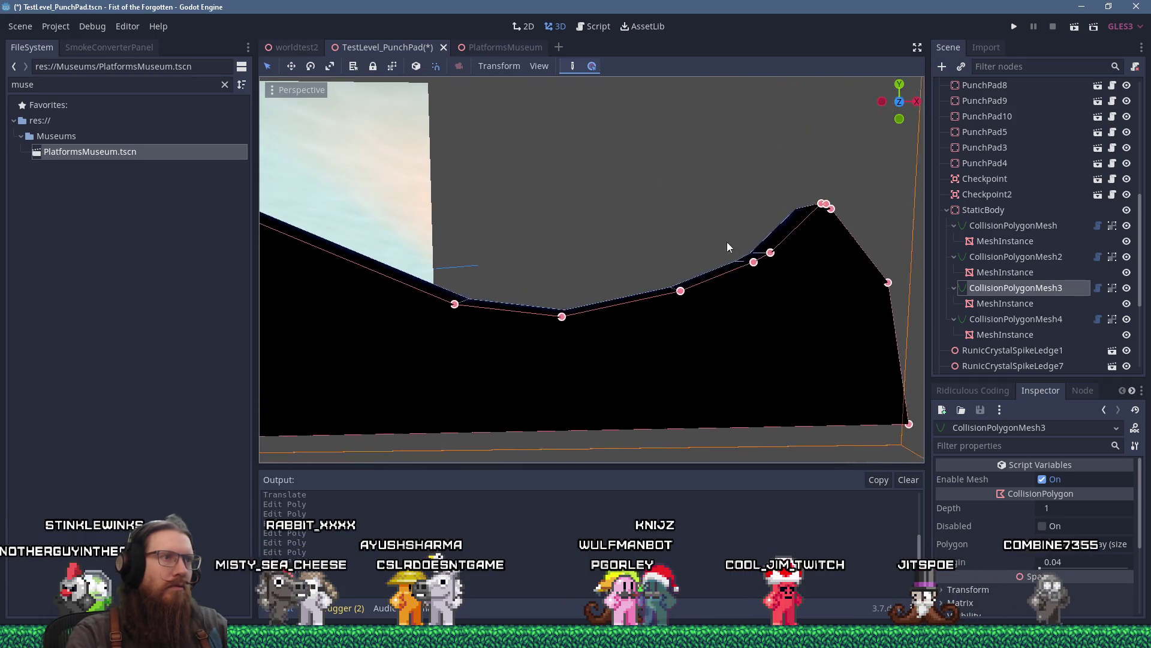
scroll(704, 241, up, 3)
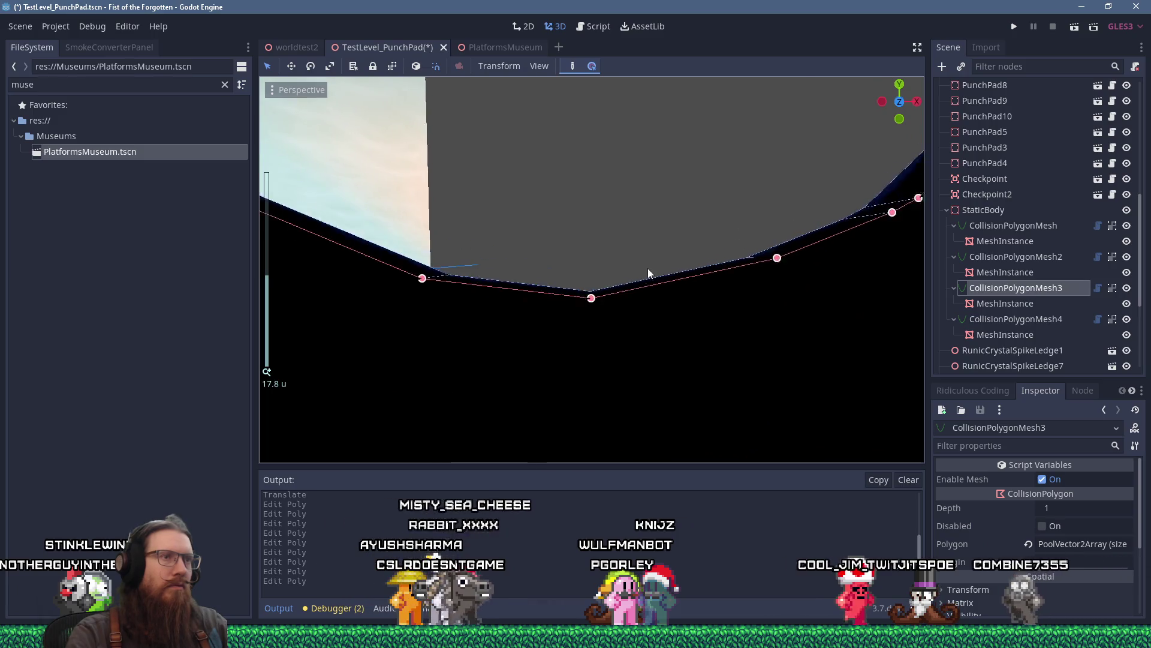
click(593, 300)
drag(593, 311, 595, 291)
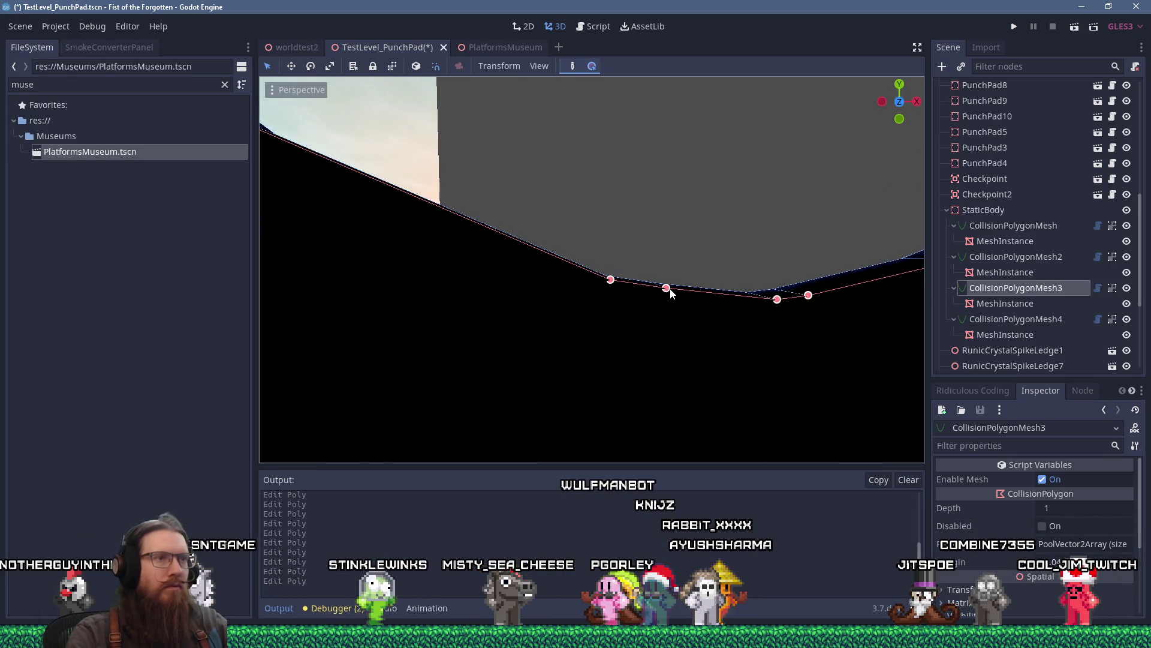
scroll(672, 290, down, 3)
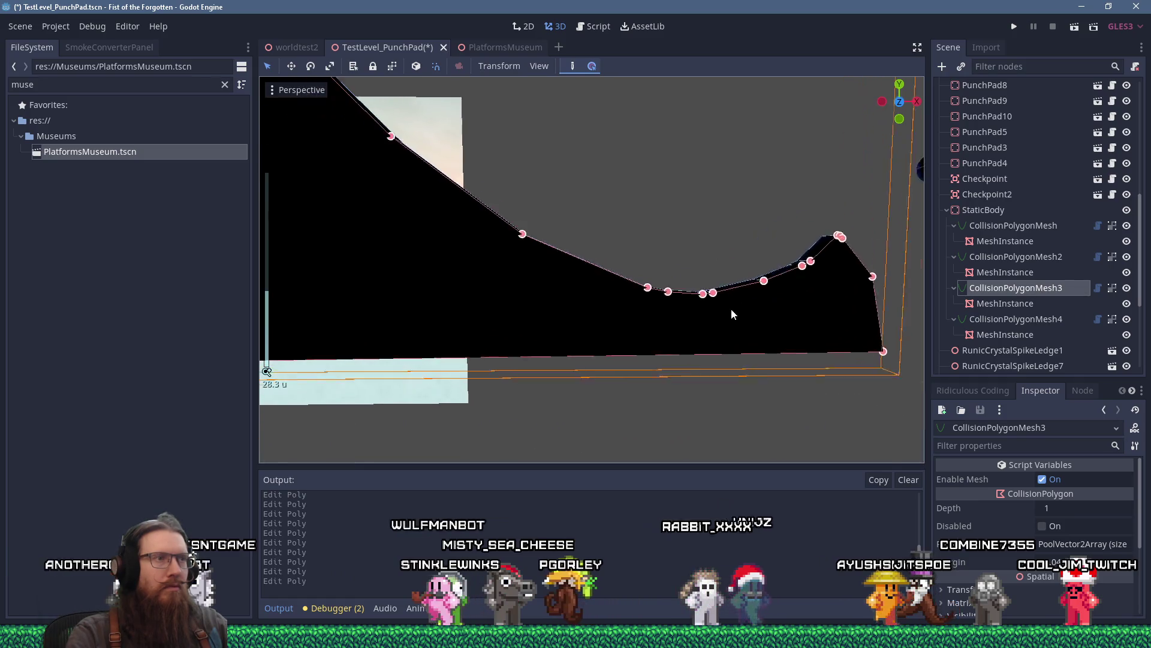
scroll(740, 316, up, 5)
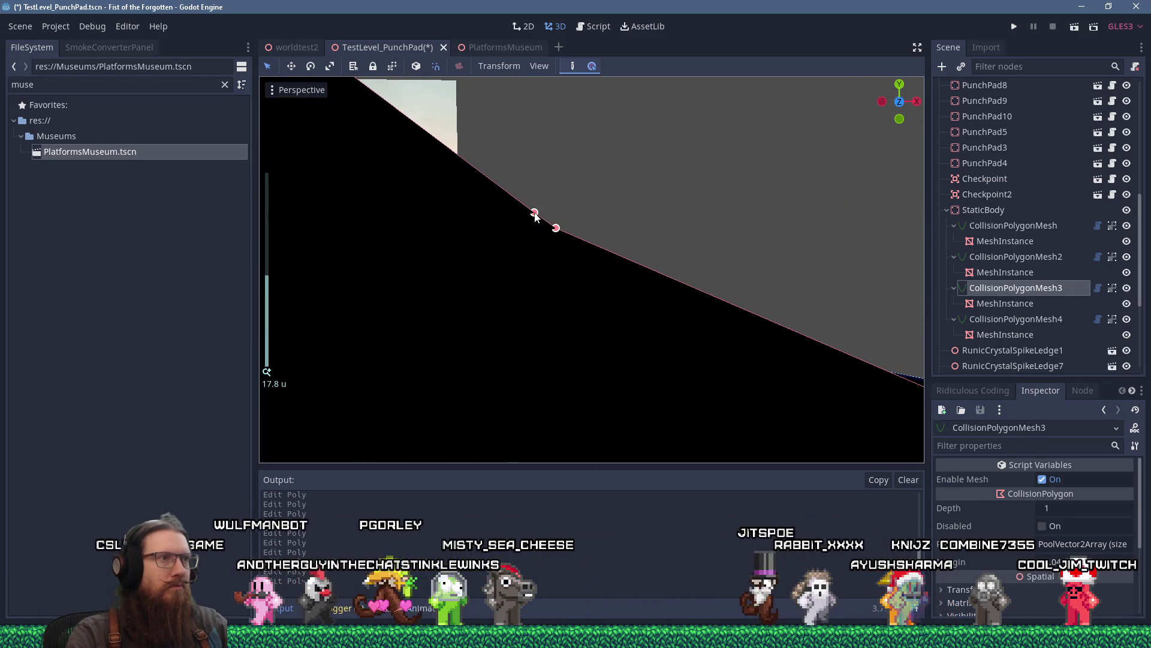
scroll(598, 270, down, 4)
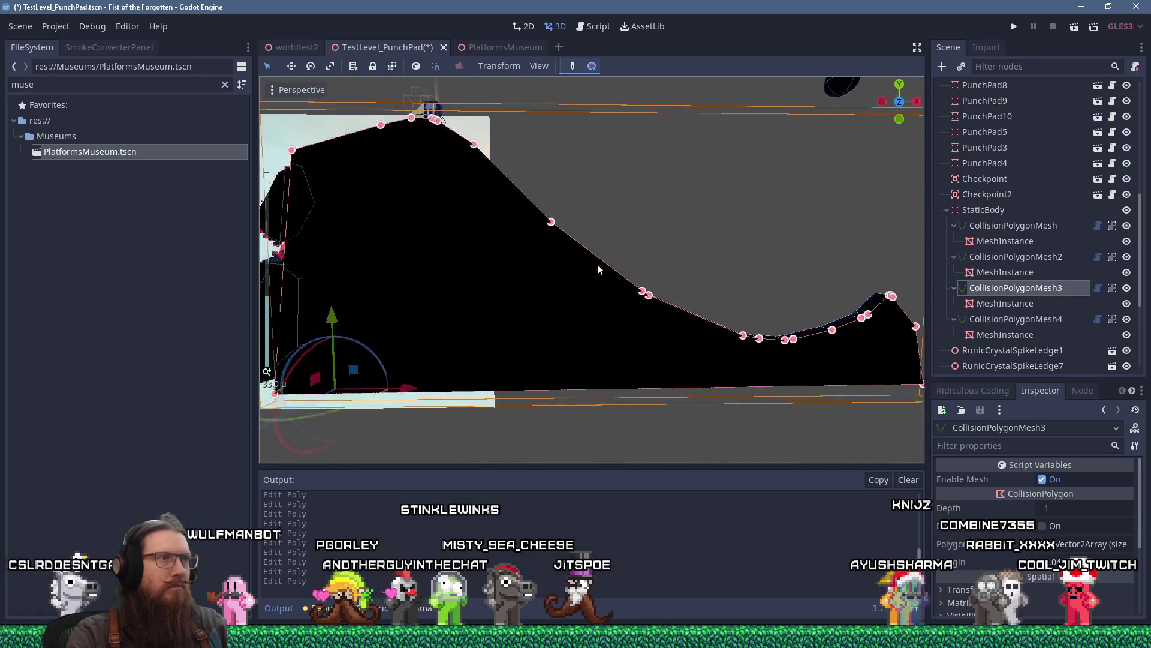
scroll(598, 269, up, 3)
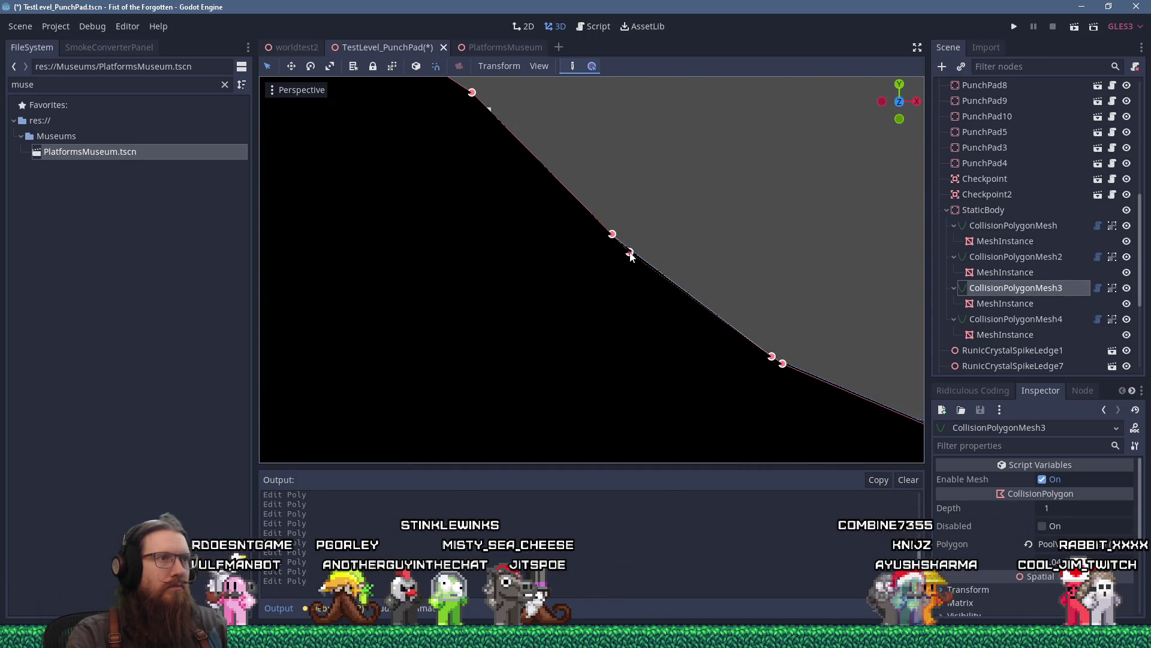
scroll(624, 255, up, 3)
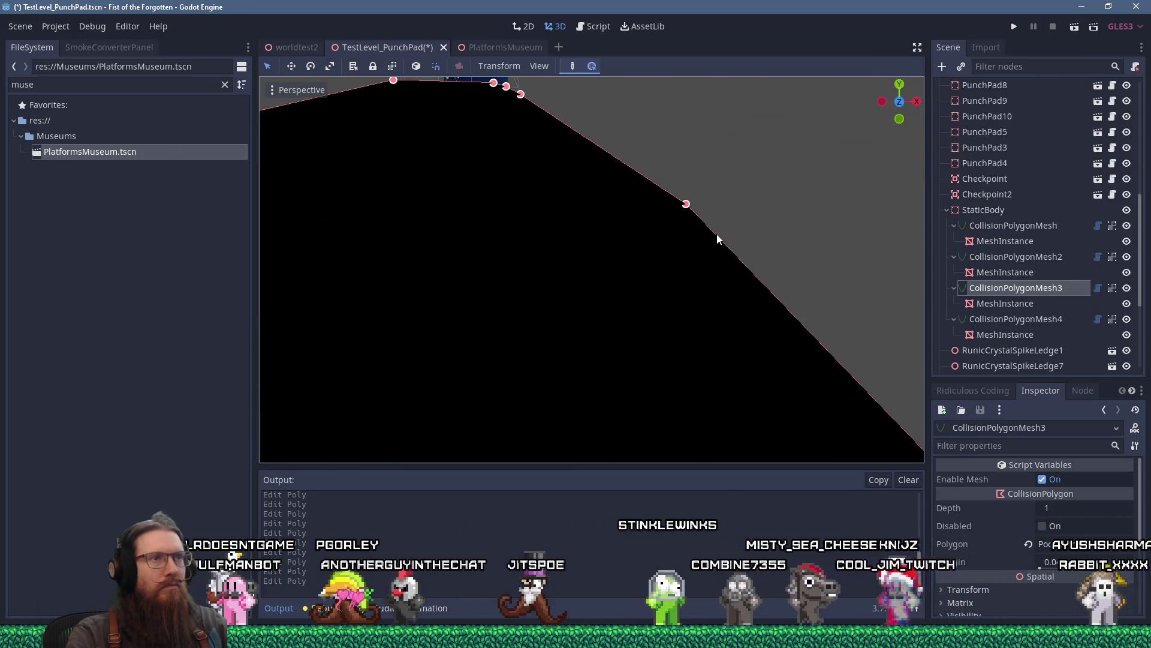
mouse_move(660, 188)
mouse_down()
mouse_move(688, 218)
mouse_move(652, 184)
mouse_up()
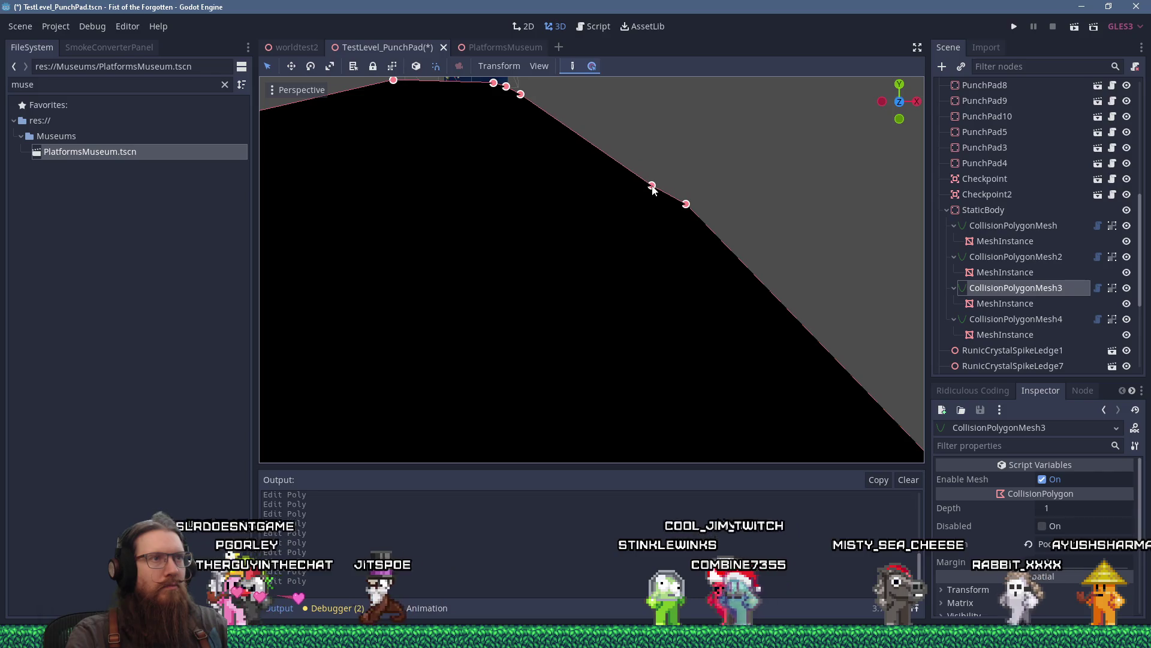
scroll(652, 178, down, 10)
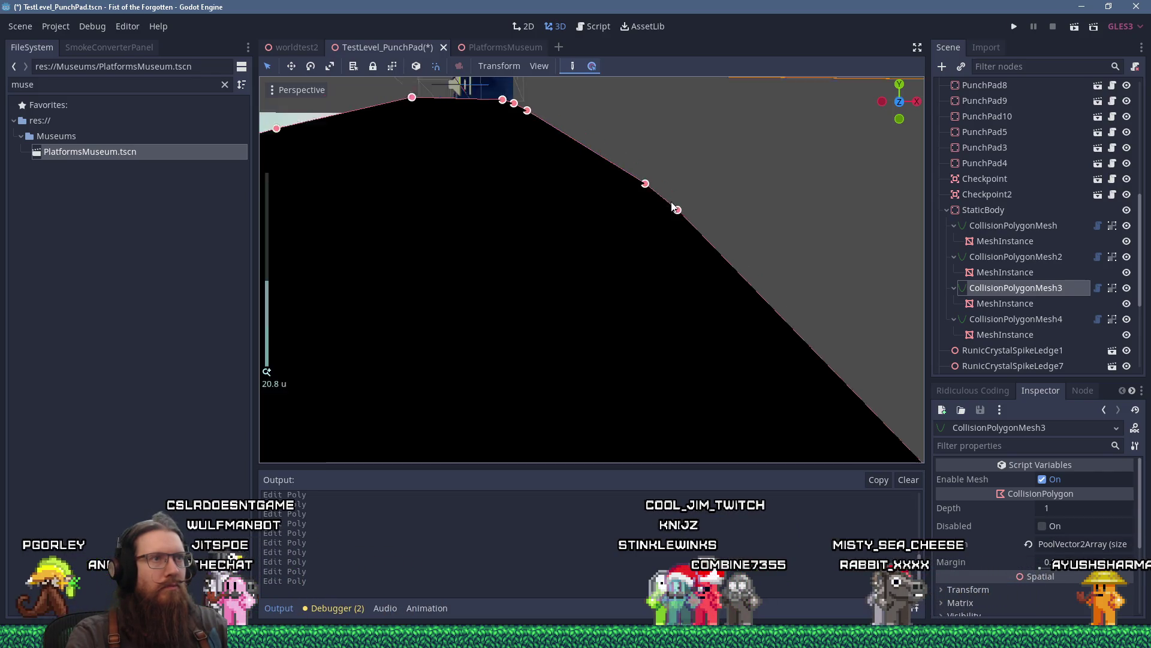
Save and playtest the reshaped level, then quit the game from the developer console.
click(1014, 29)
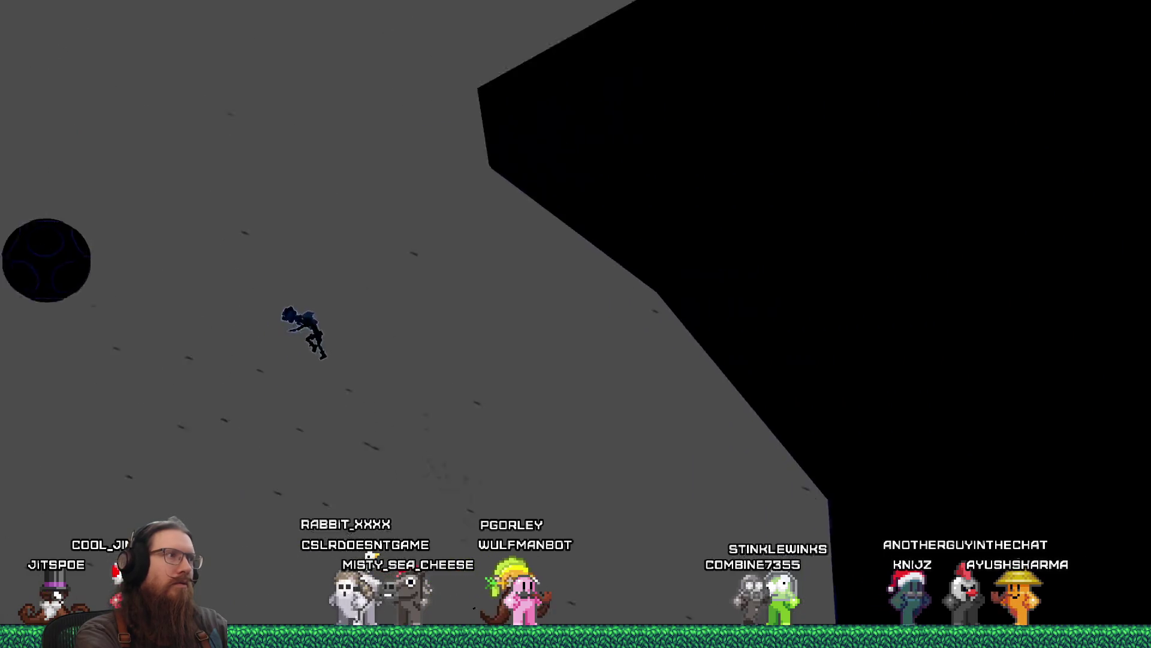
key(grave)
text(t)
key(Return)
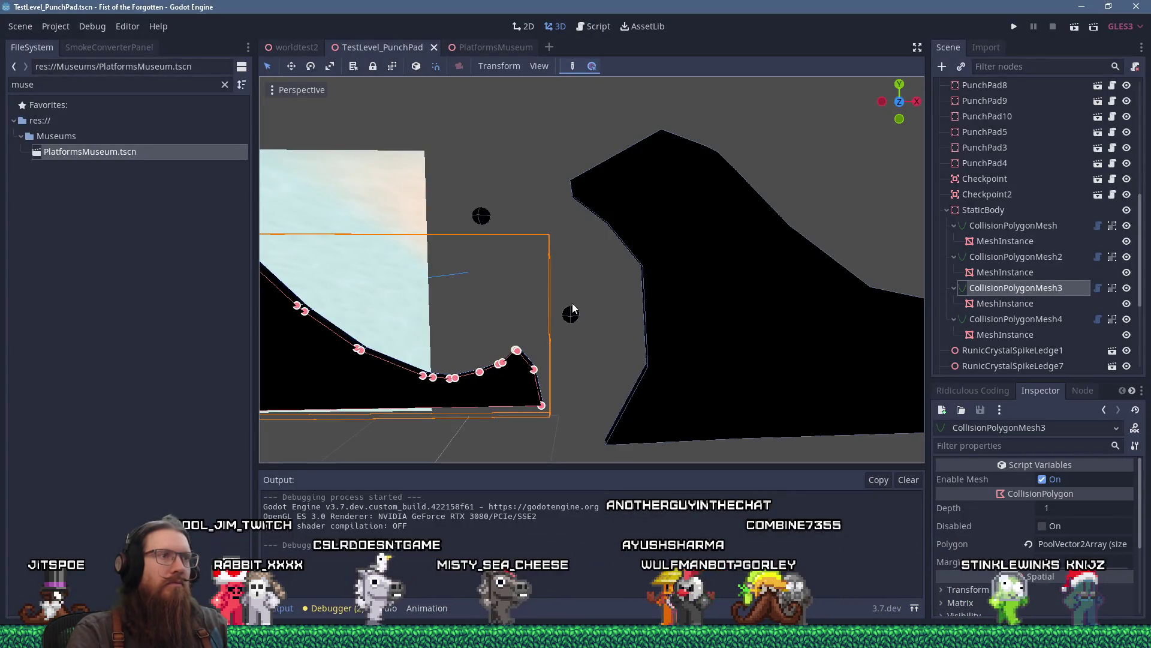
Duplicate PunchPad9 as PunchPad11 raised beside the rock wall, nudge PunchPad10, and launch the game.
click(572, 310)
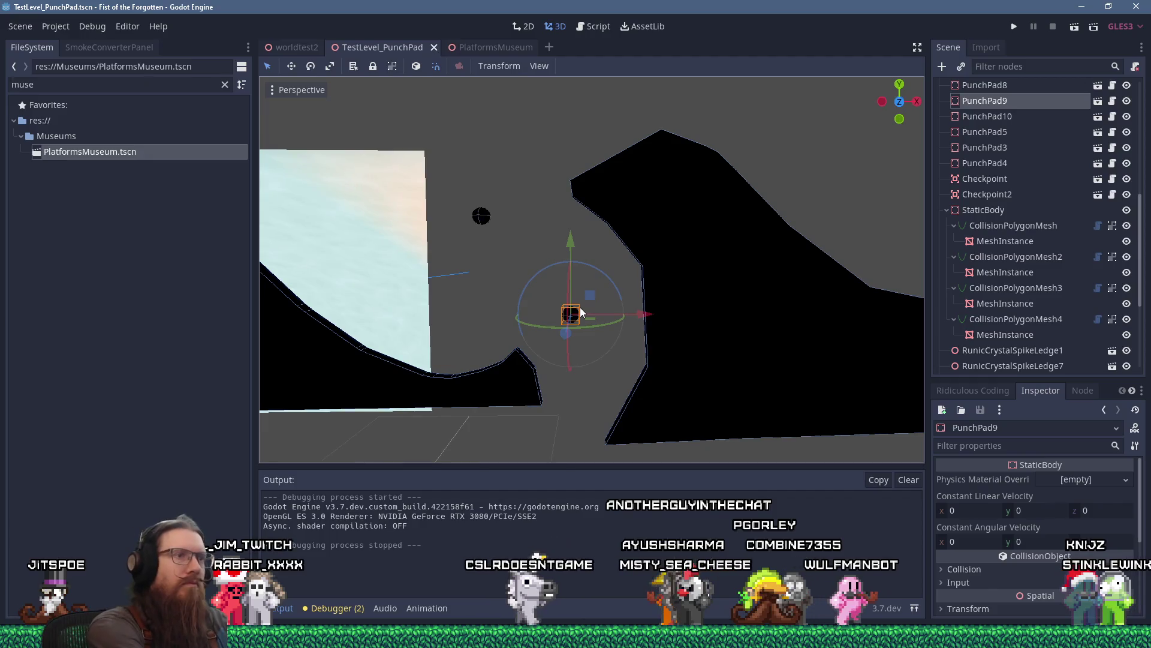
key(ctrl+d)
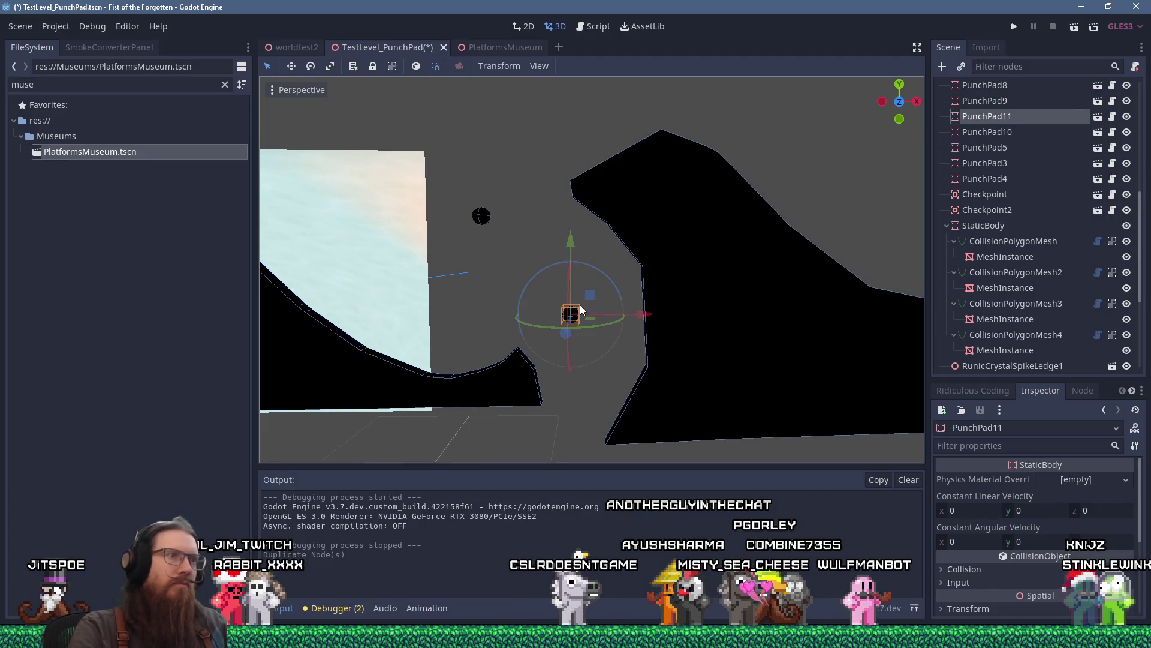
mouse_move(589, 300)
mouse_down()
mouse_move(581, 249)
mouse_move(595, 230)
mouse_up()
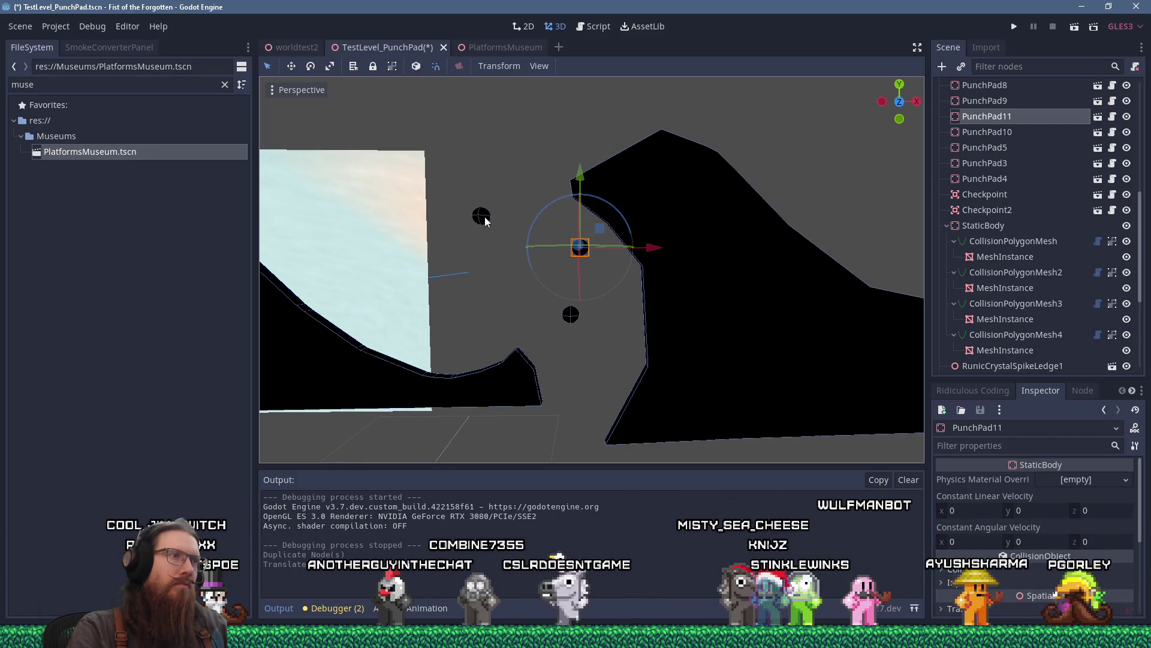
drag(524, 192, 516, 196)
click(1014, 28)
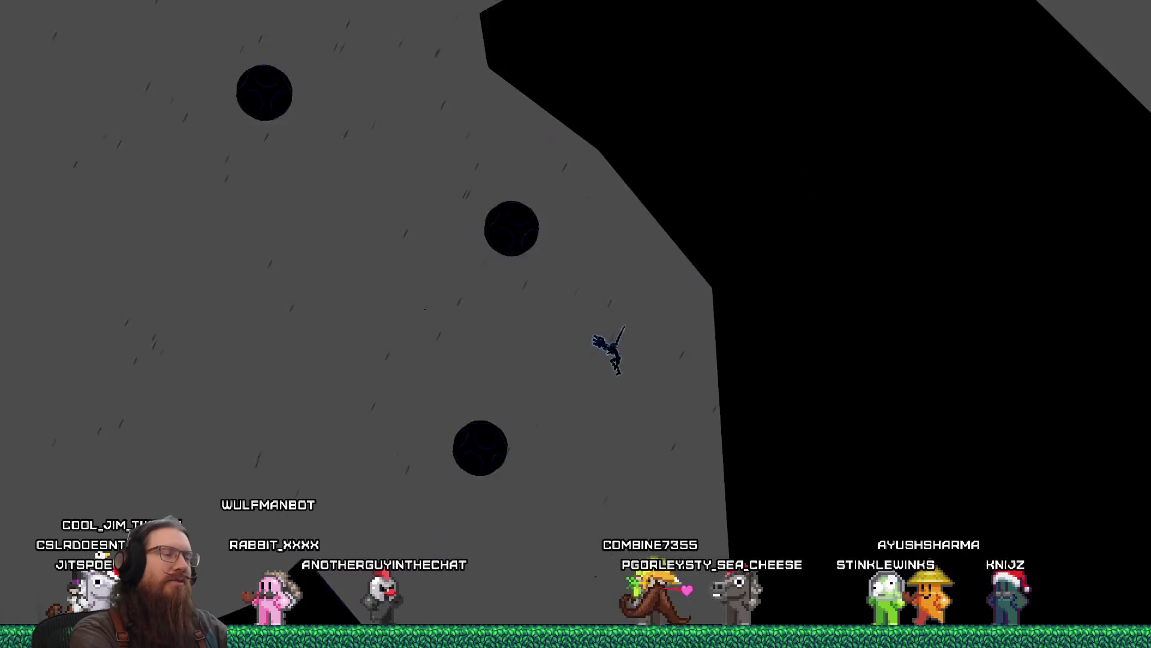
Open the in-game developer console after testing the new orb.
key(grave)
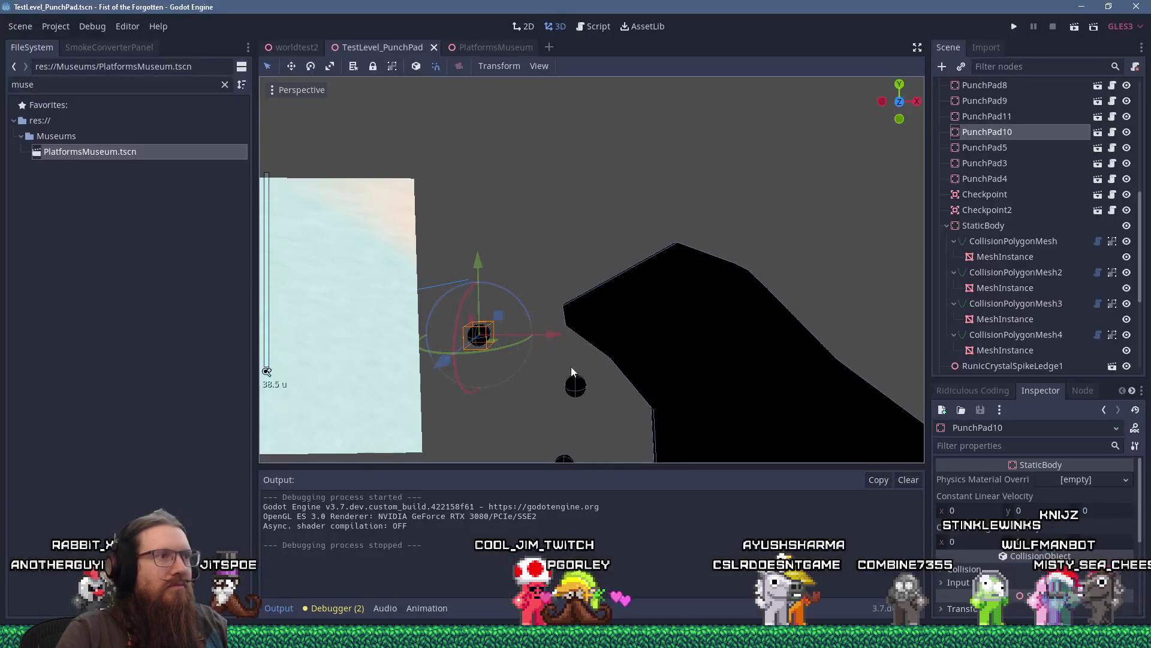
Duplicate PunchPad10 into a new PunchPad12 orb and move it above the rock.
key(ctrl+d)
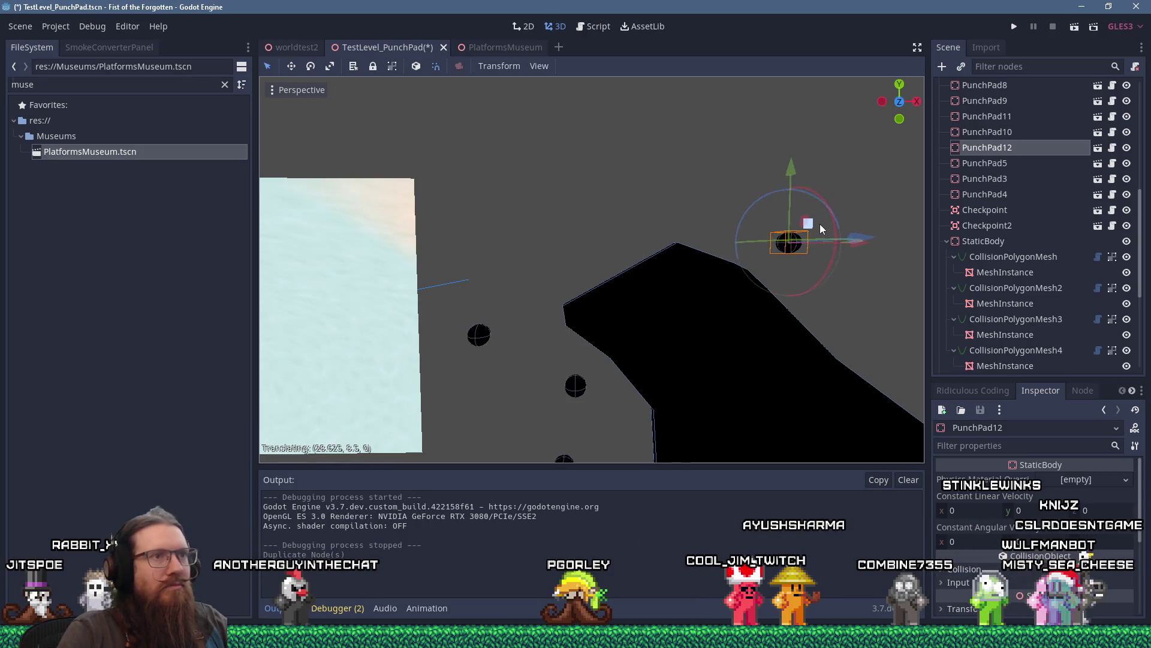
mouse_move(836, 348)
mouse_down()
mouse_move(683, 216)
mouse_move(570, 282)
mouse_move(634, 286)
mouse_up()
scroll(683, 221, down, 2)
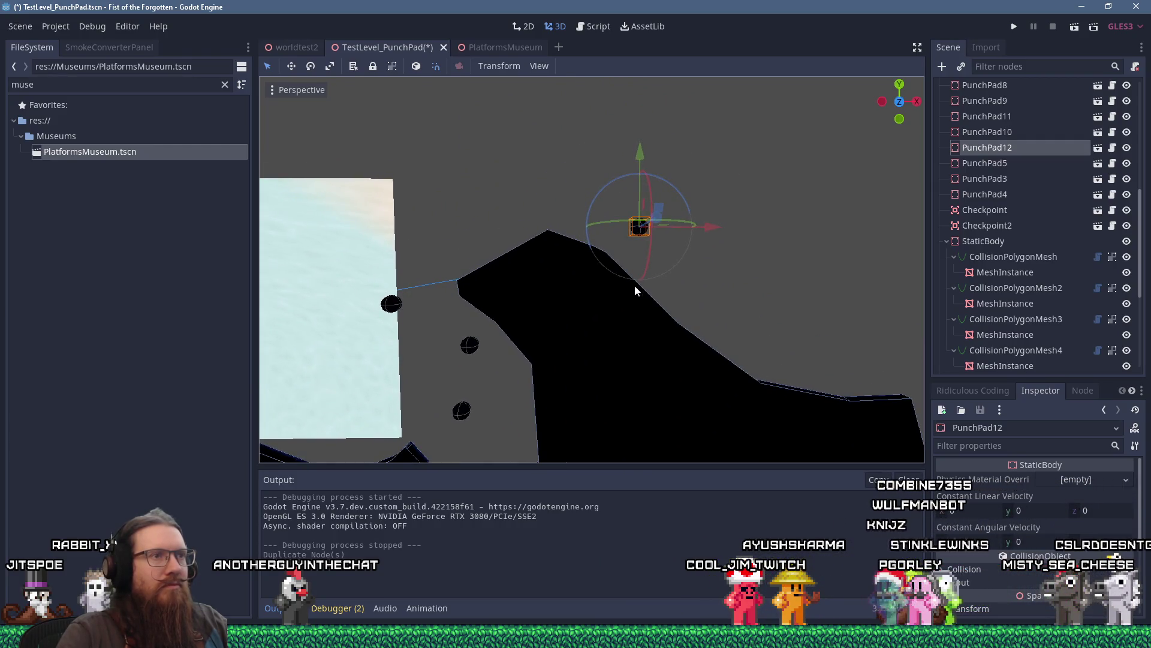
scroll(635, 290, up, 2)
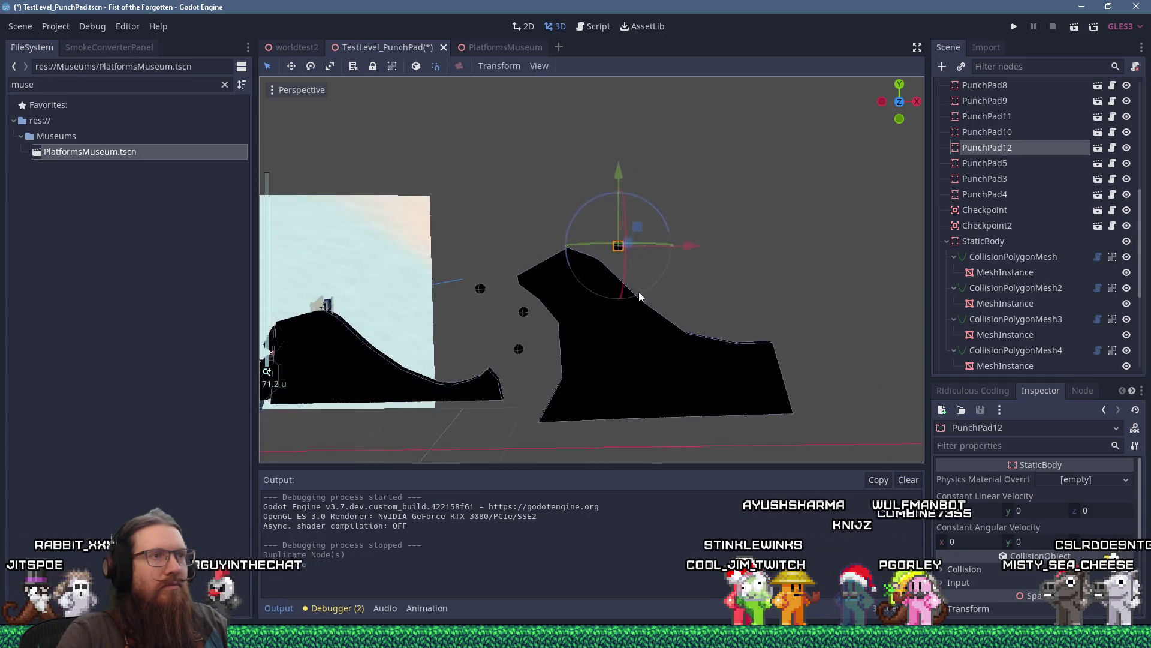
scroll(645, 294, down, 2)
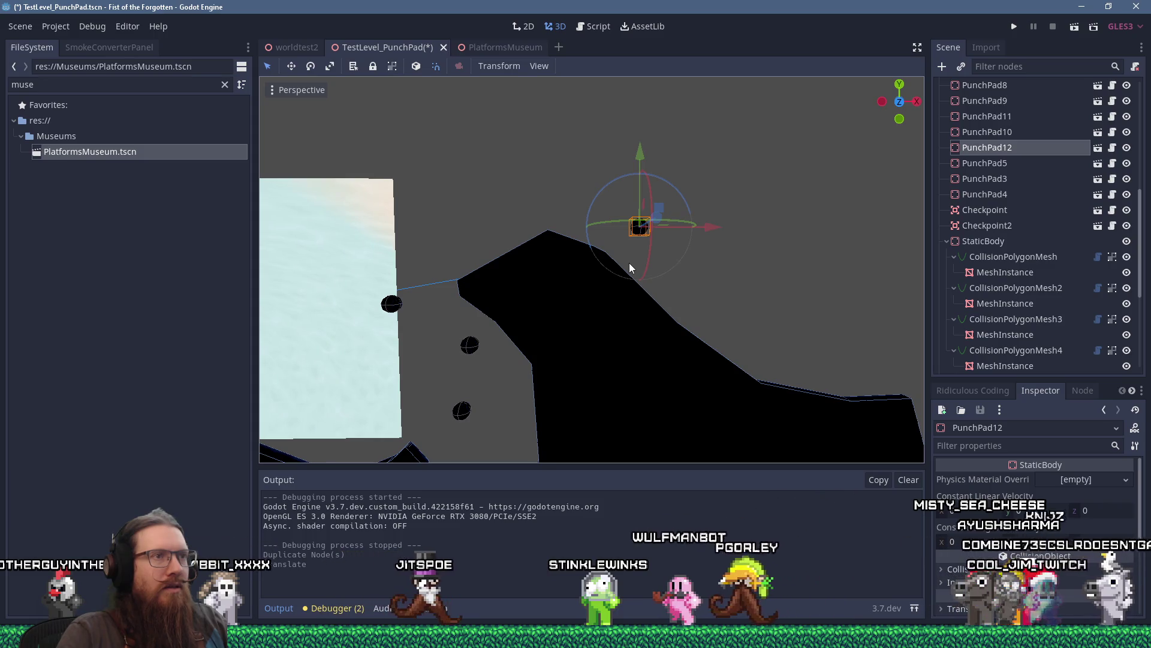
scroll(634, 269, down, 2)
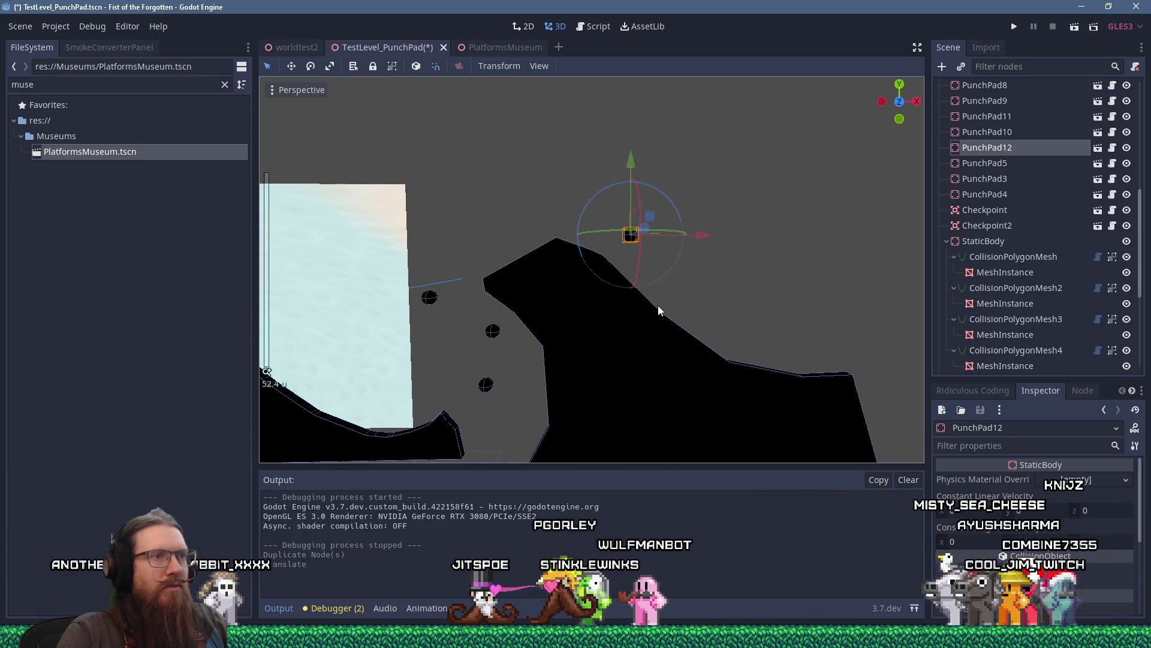
Frame CollisionPolygonMesh4 and pull one of its outline points downward.
click(657, 304)
key(f)
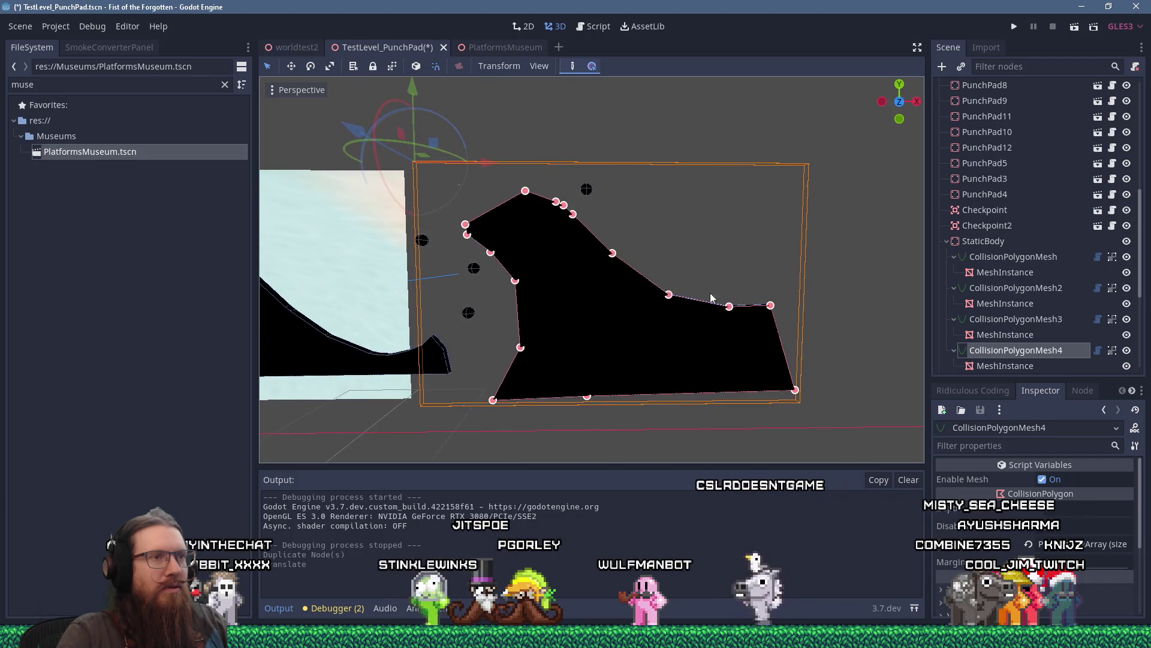
scroll(588, 234, up, 5)
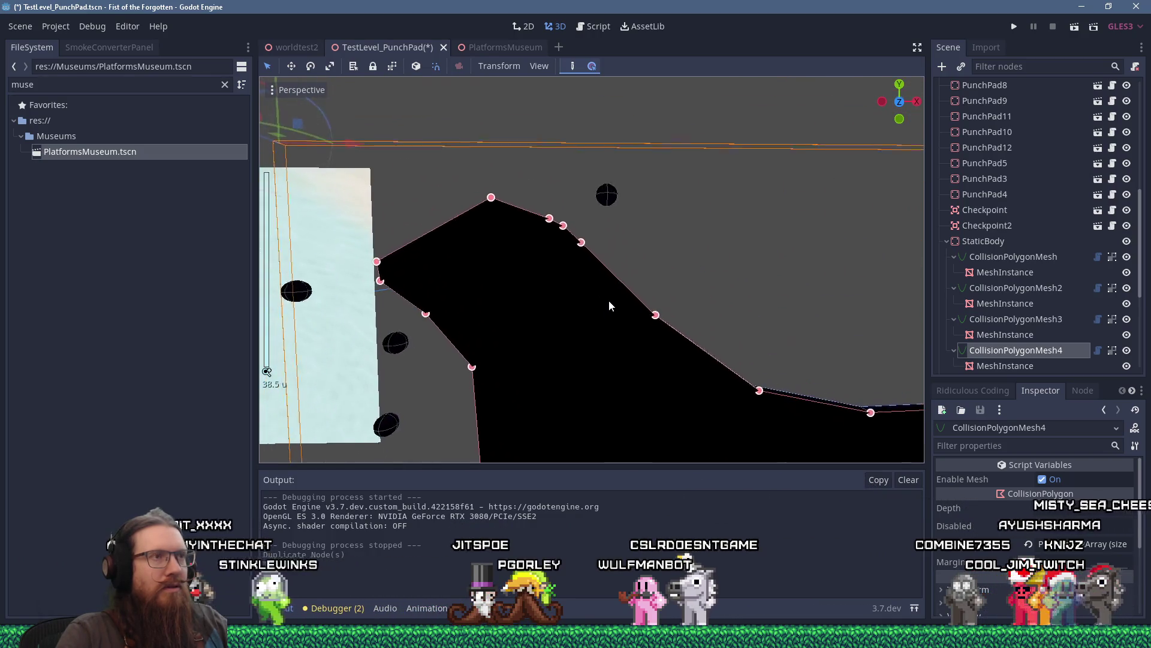
drag(637, 244, 636, 268)
Move PunchPad12 up and left so it floats just above the black rock slope.
click(608, 199)
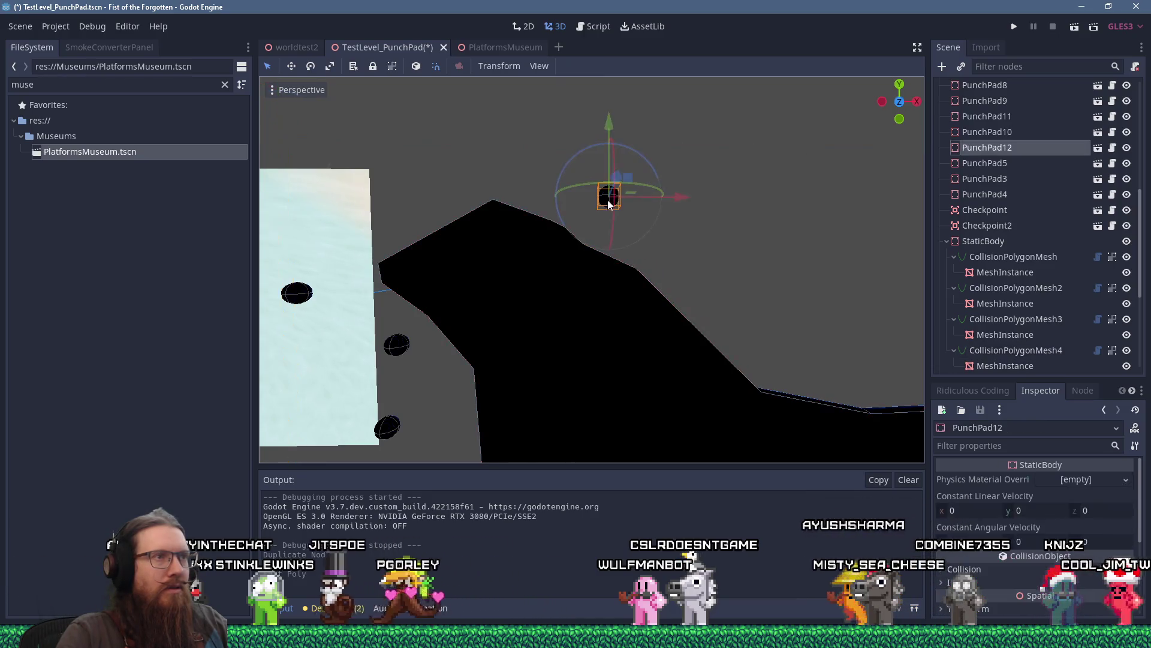
mouse_move(631, 181)
mouse_down()
mouse_move(610, 250)
mouse_move(553, 251)
mouse_up()
scroll(604, 202, up, 3)
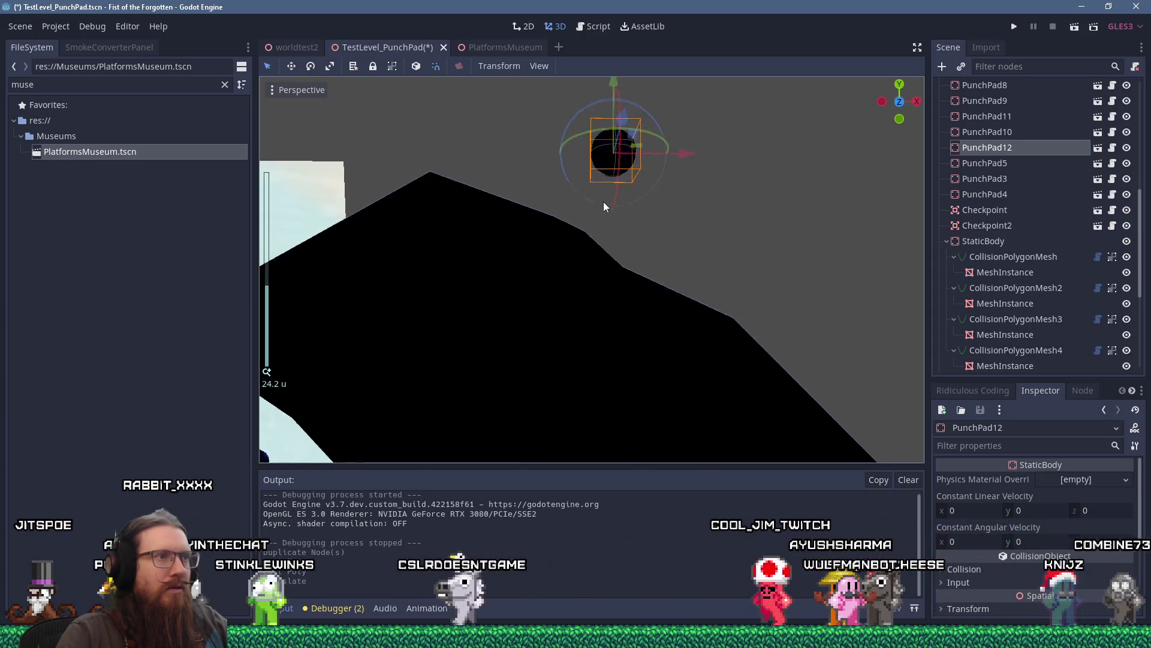
click(555, 300)
scroll(574, 274, up, 2)
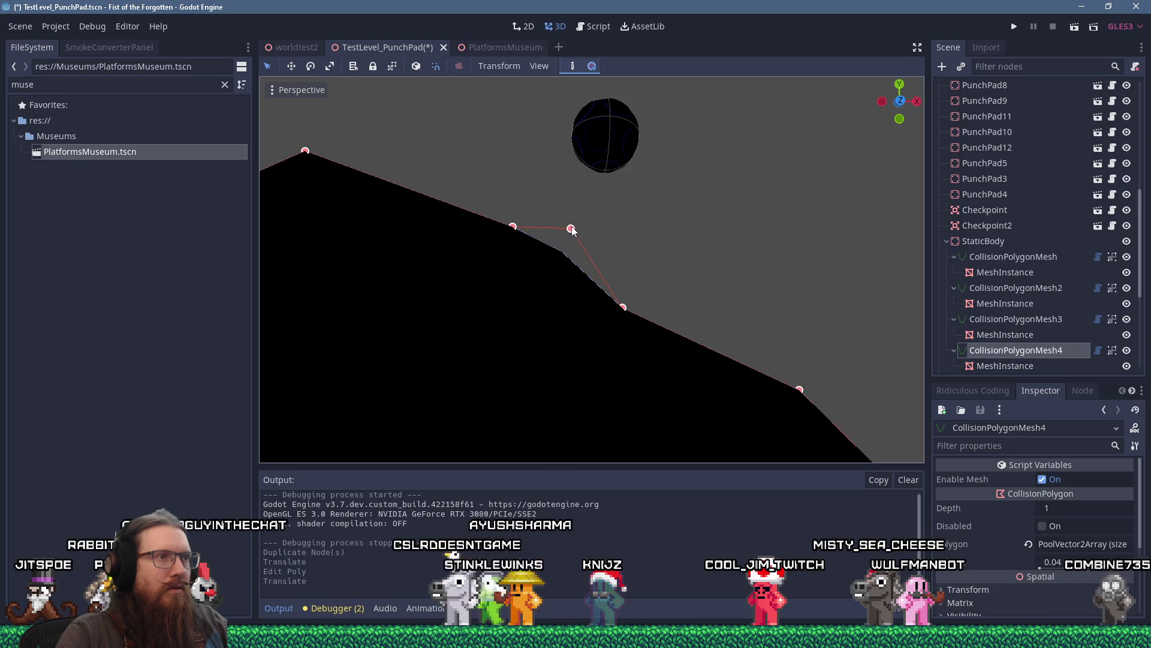
Shift CollisionPolygonMesh4's slope vertices and add a vertex on its top edge, forming a small notch.
mouse_move(575, 229)
mouse_down()
mouse_move(543, 250)
mouse_move(555, 236)
mouse_up()
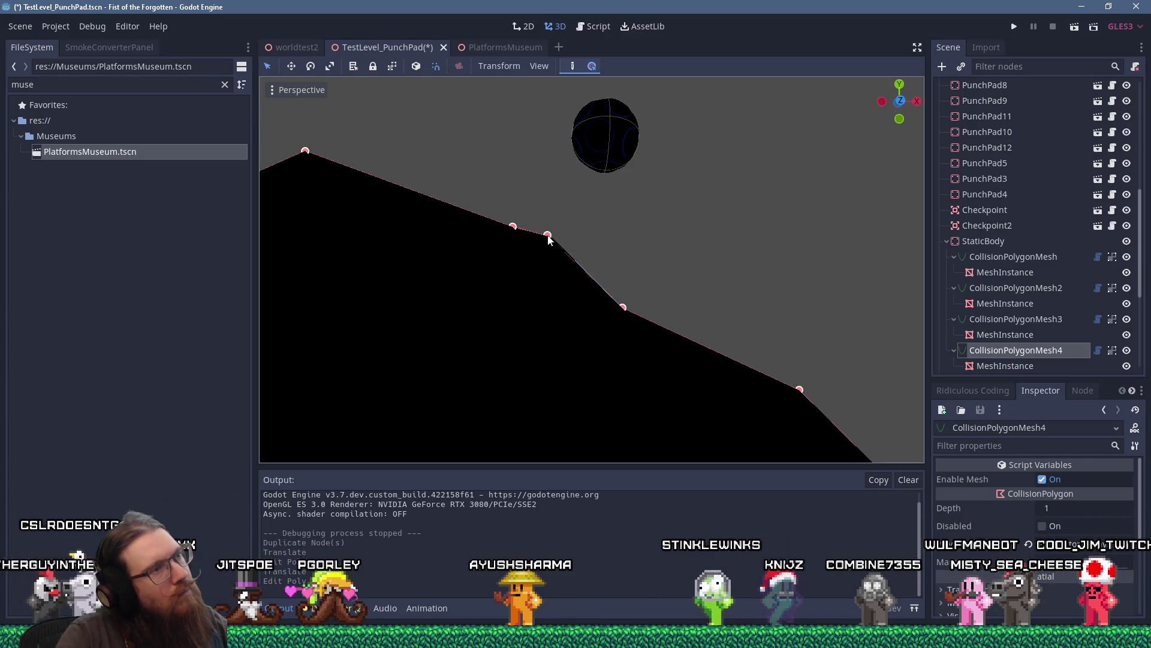
click(549, 236)
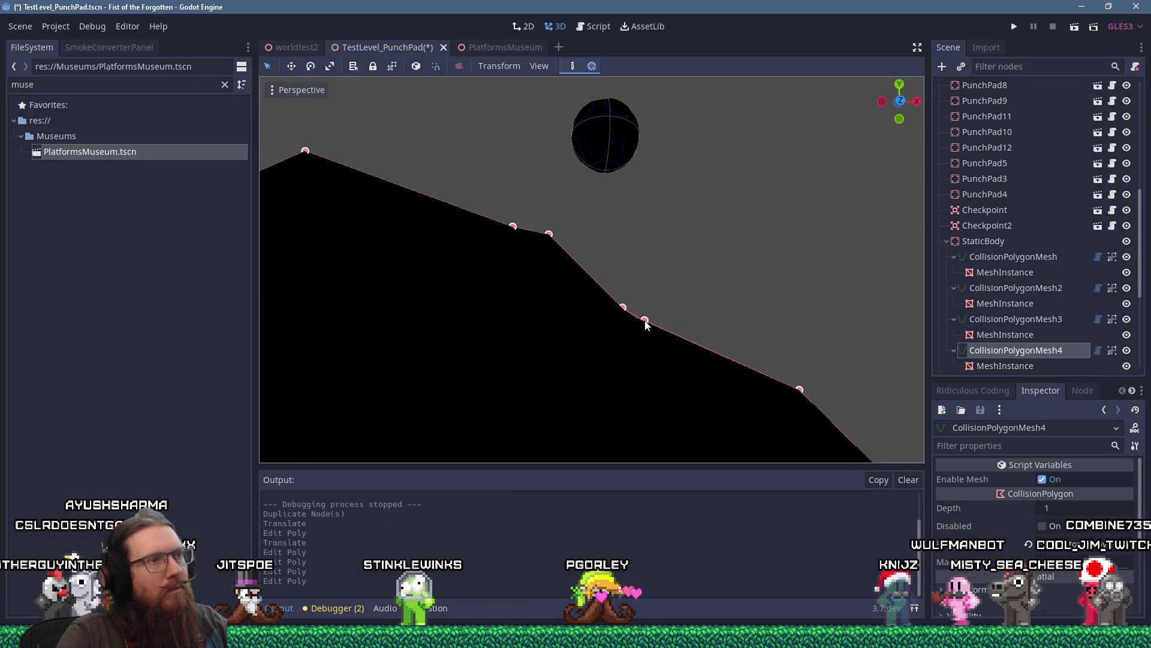
mouse_move(681, 337)
mouse_down()
mouse_move(751, 321)
mouse_move(679, 299)
mouse_up()
click(731, 346)
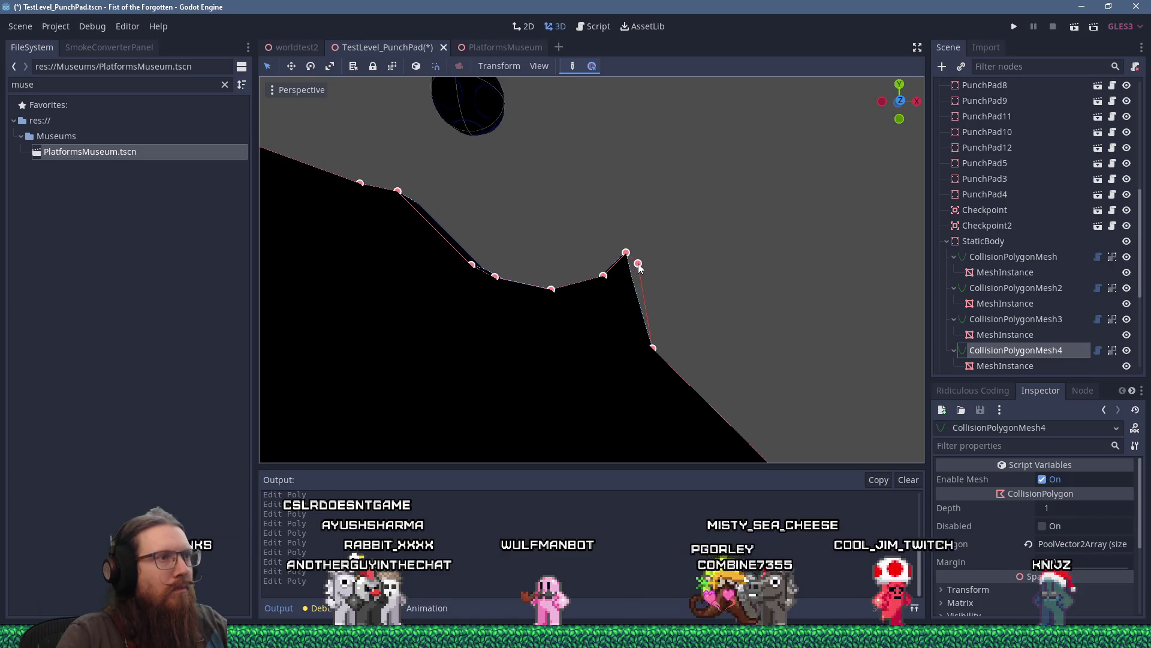
scroll(638, 259, down, 6)
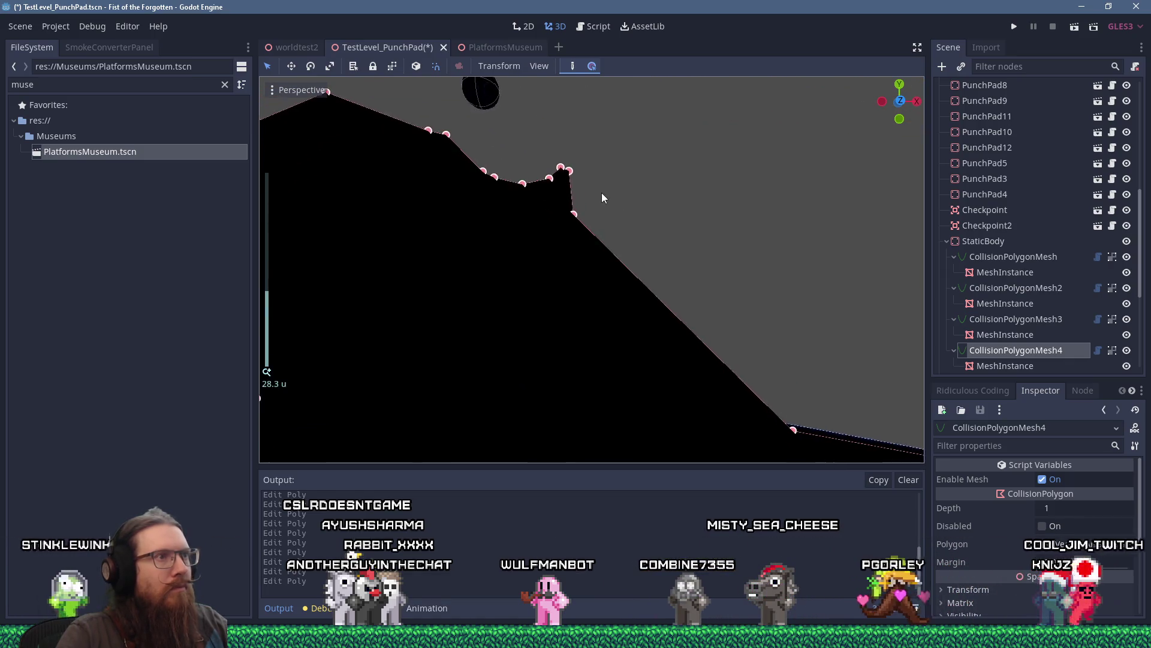
scroll(602, 192, up, 3)
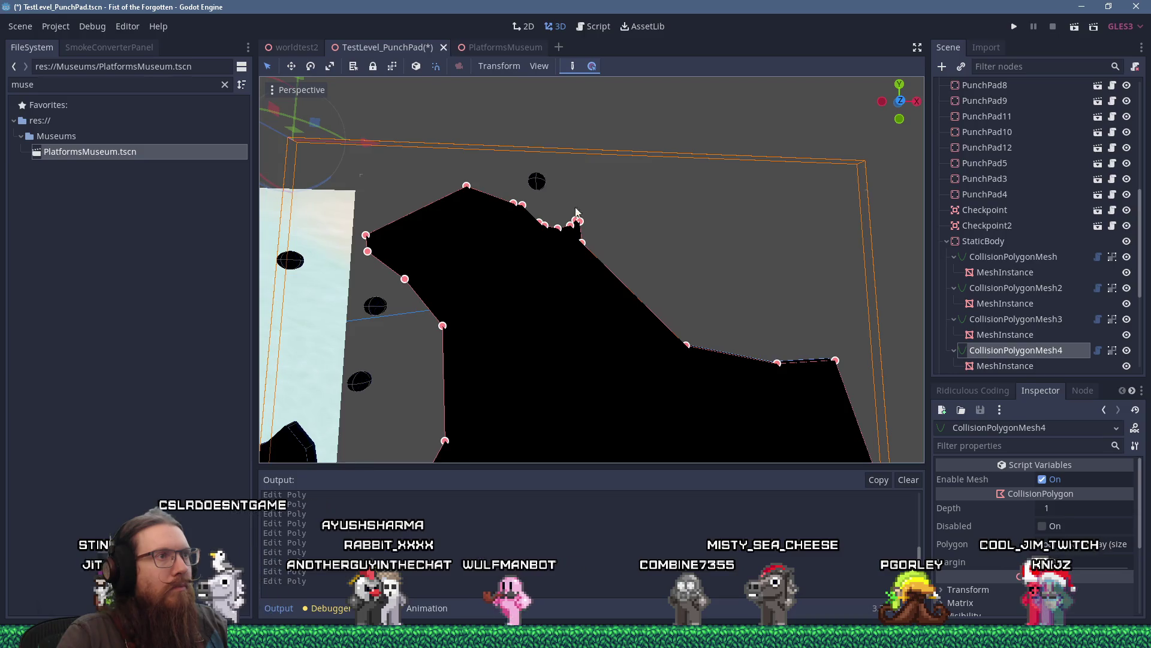
scroll(599, 198, up, 5)
scroll(586, 292, down, 3)
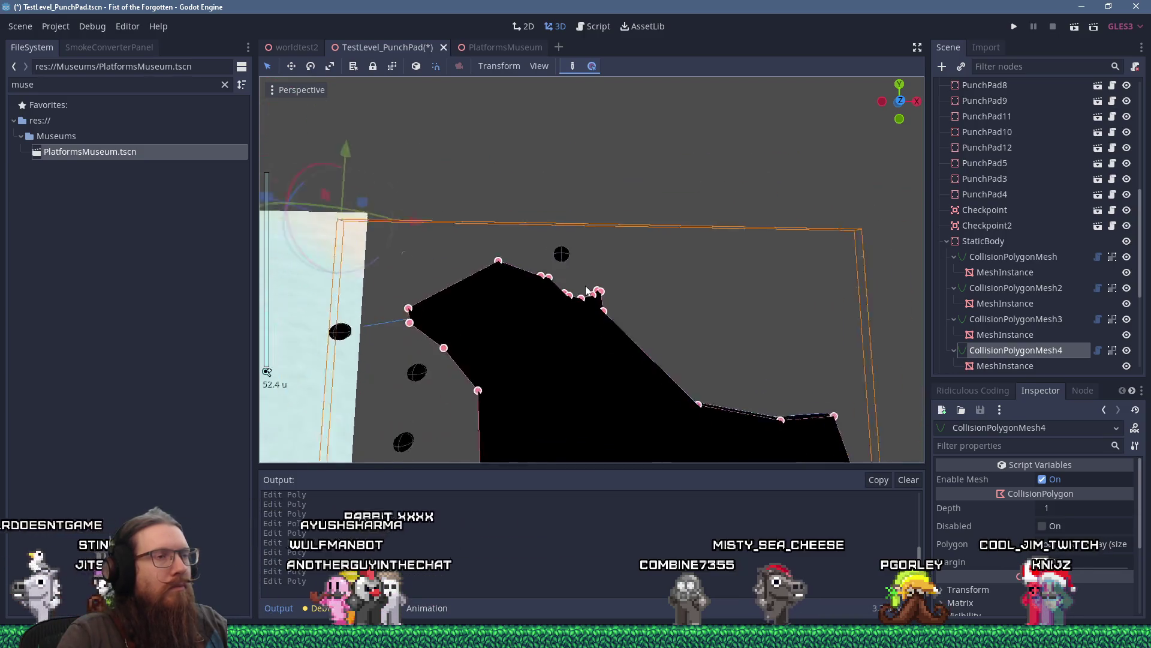
click(978, 243)
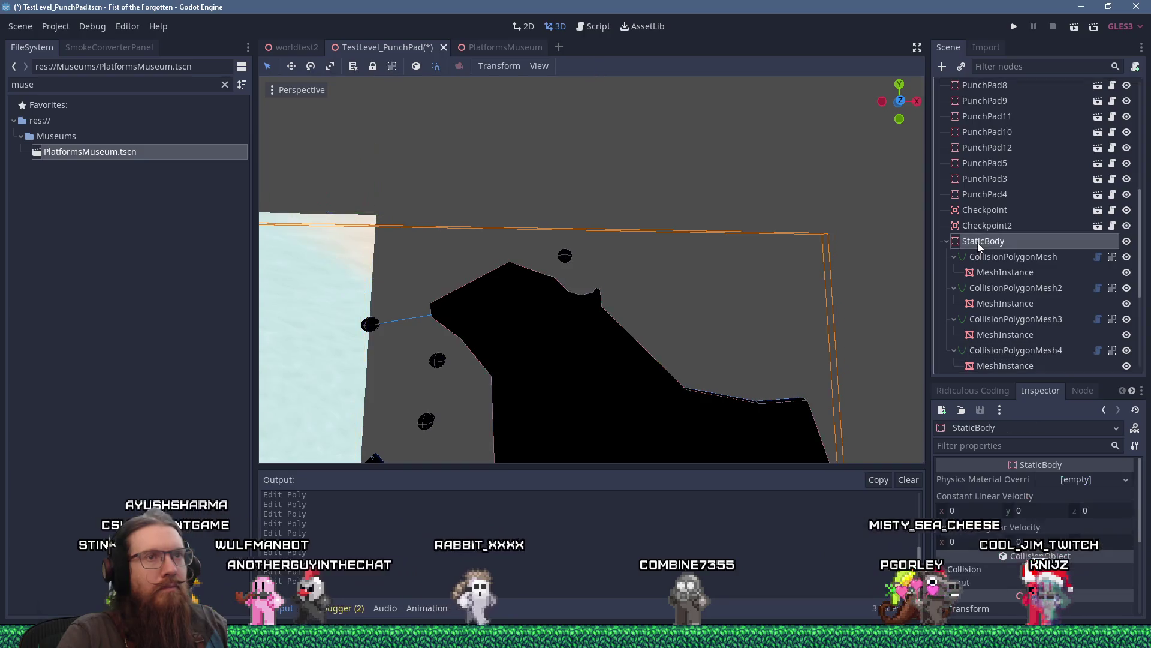
Add a CollisionPolygonMesh child node under StaticBody, creating CollisionPolygonMesh5.
click(943, 66)
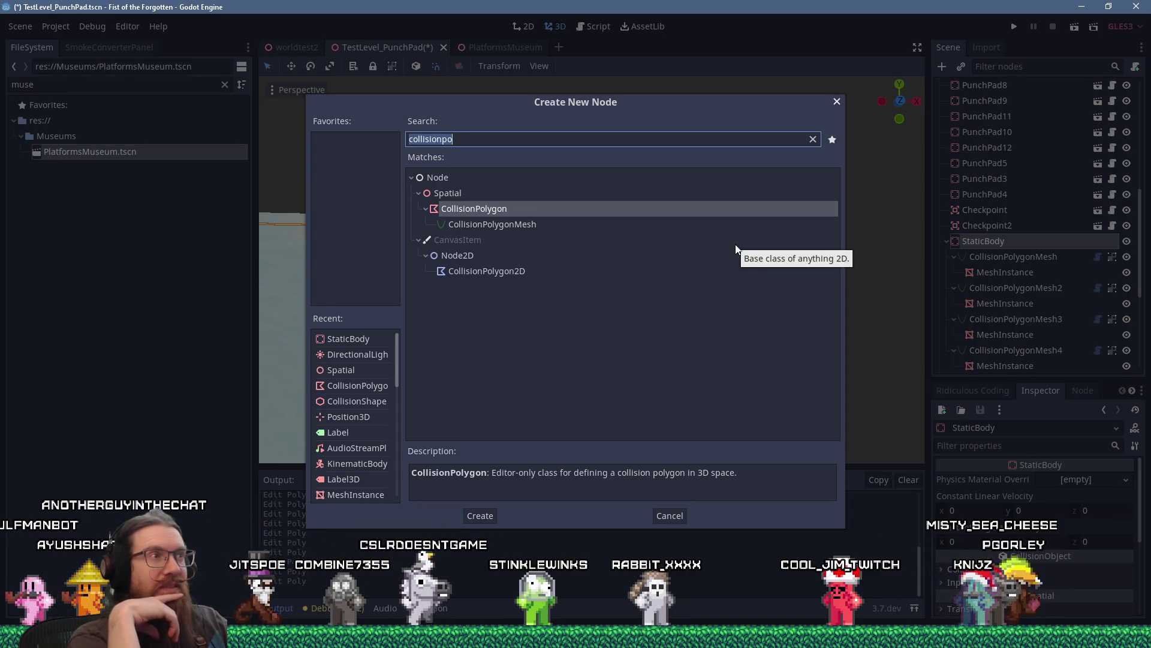
double_click(506, 224)
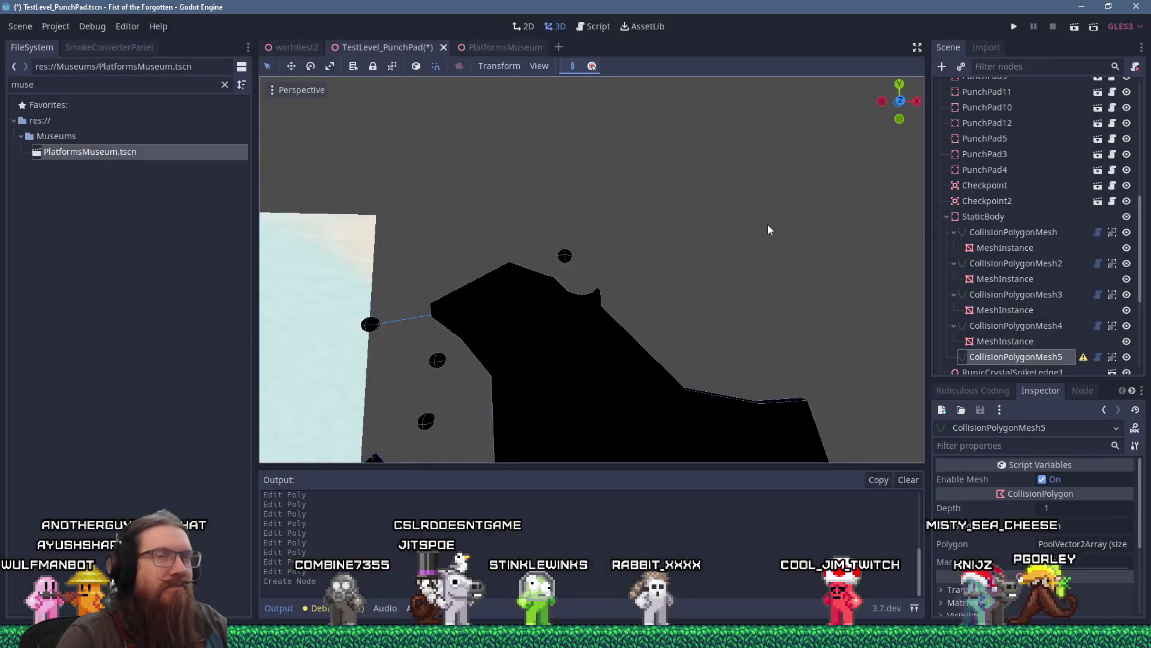
Move CollisionPolygonMesh5 right of the origin and up toward the rock slope.
scroll(779, 230, down, 10)
scroll(453, 254, down, 2)
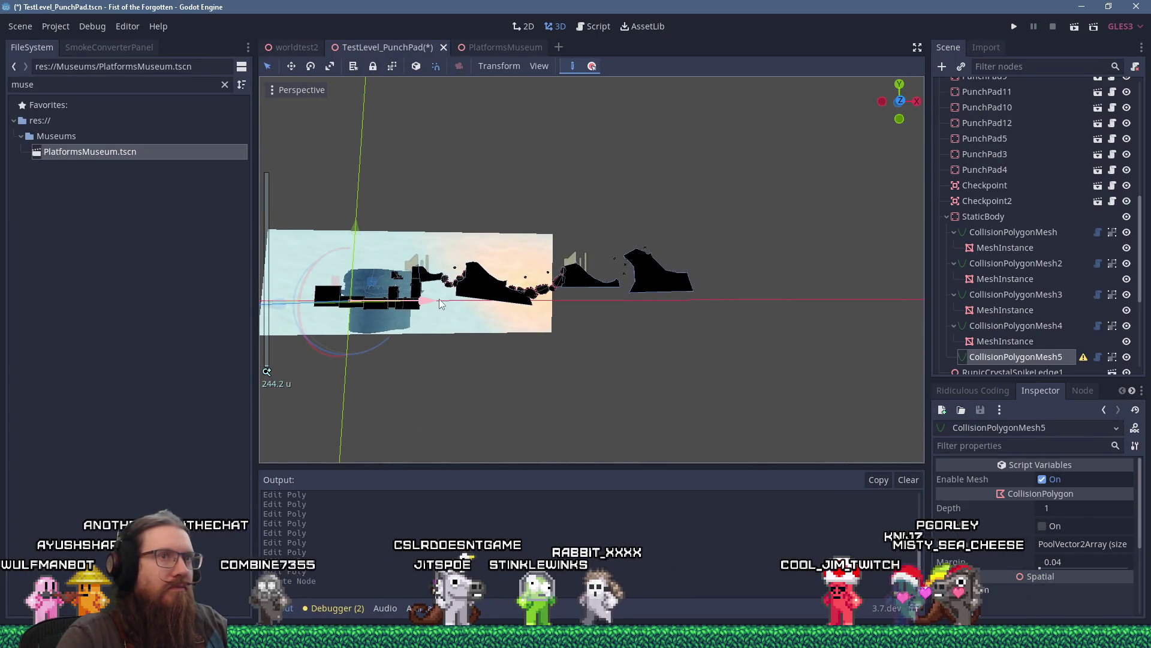
drag(439, 299, 578, 303)
scroll(578, 304, up, 6)
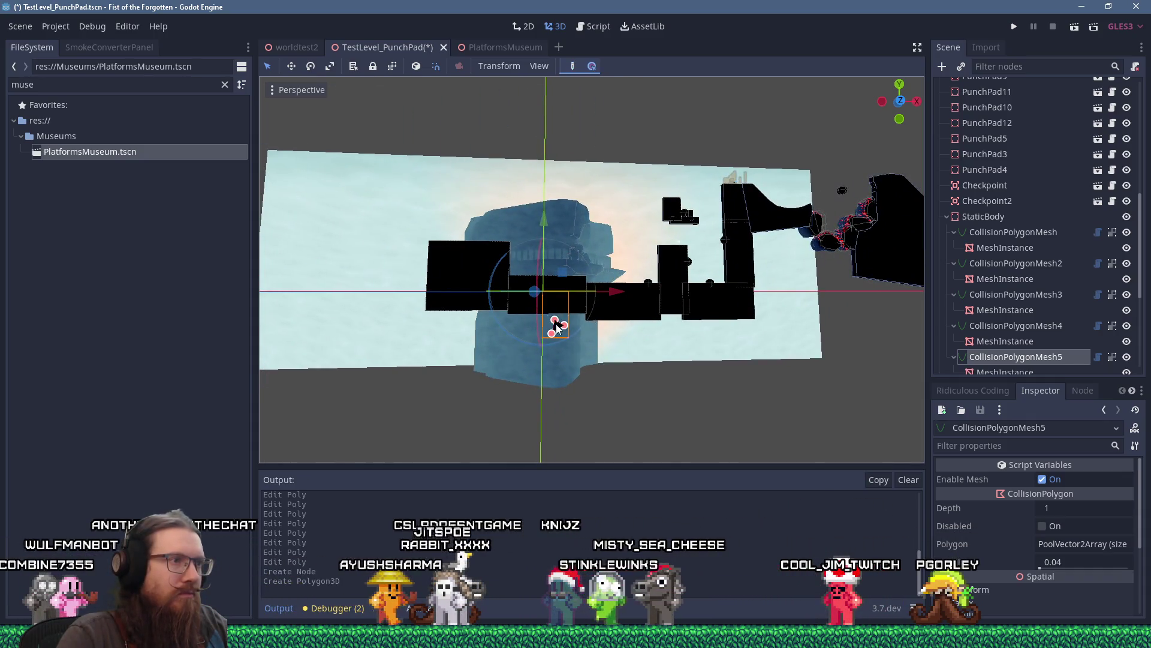
scroll(556, 327, down, 6)
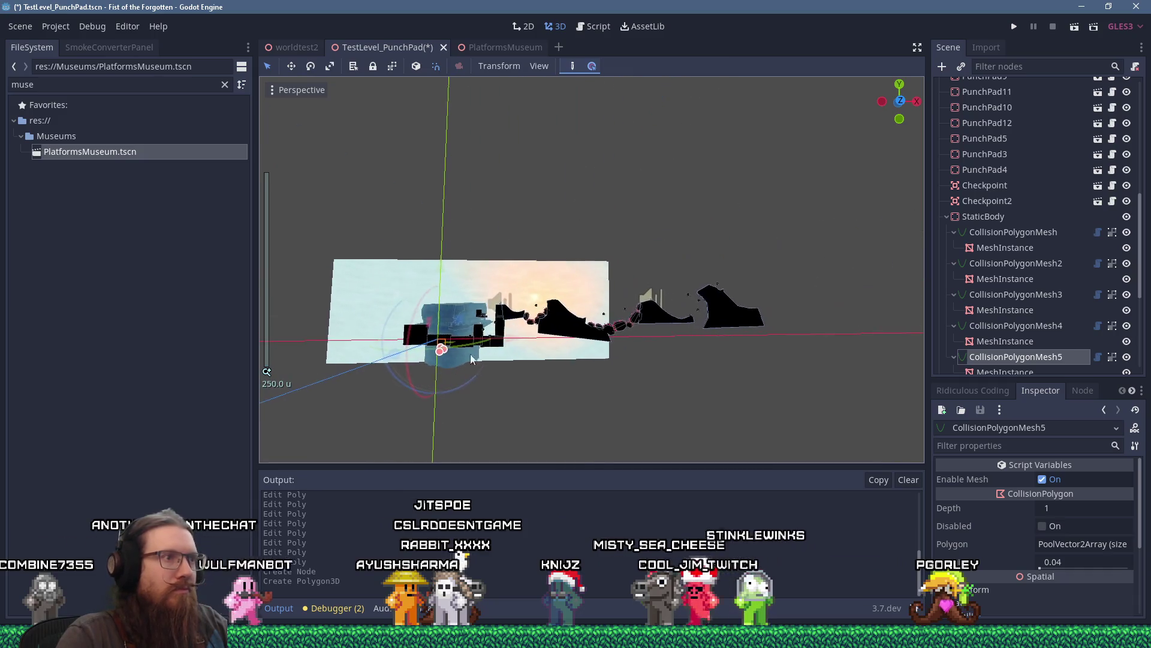
drag(513, 340, 746, 334)
scroll(616, 340, up, 6)
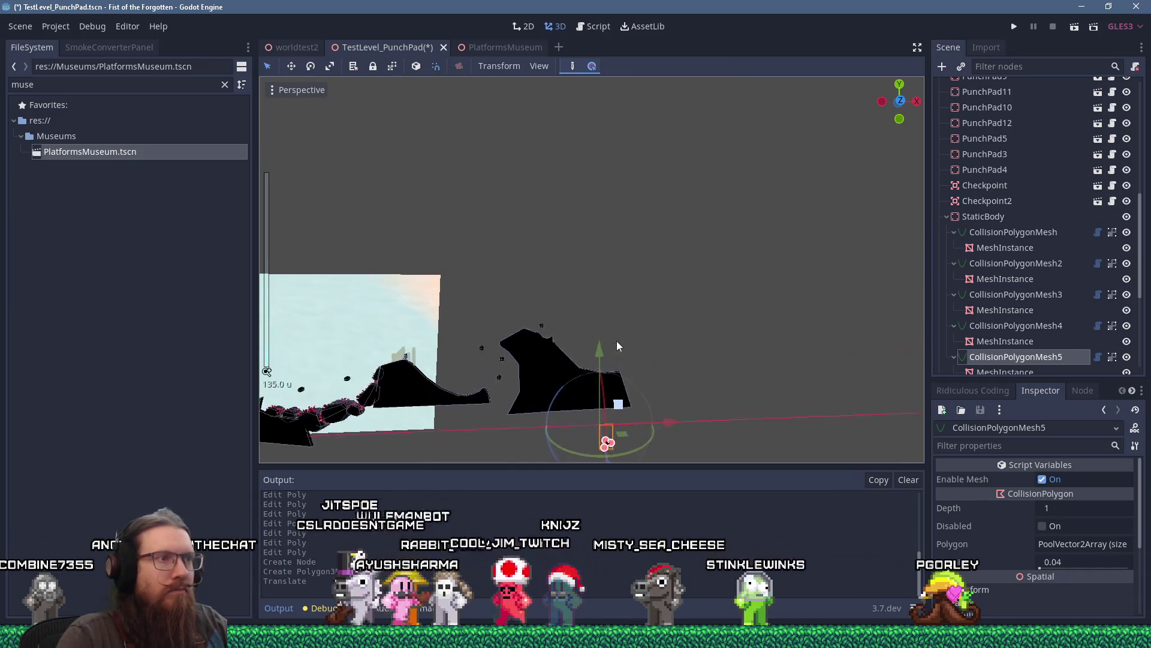
drag(617, 407, 587, 302)
scroll(574, 300, up, 12)
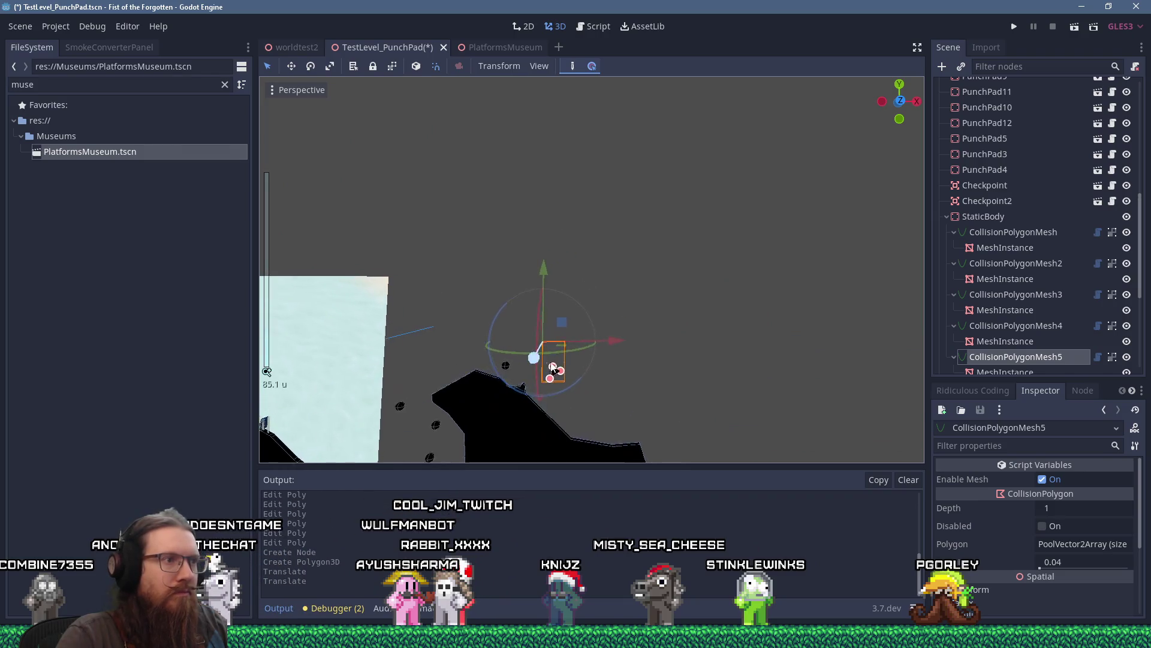
Widen CollisionPolygonMesh5 by pulling a corner outward, then save the scene.
drag(595, 270, 573, 290)
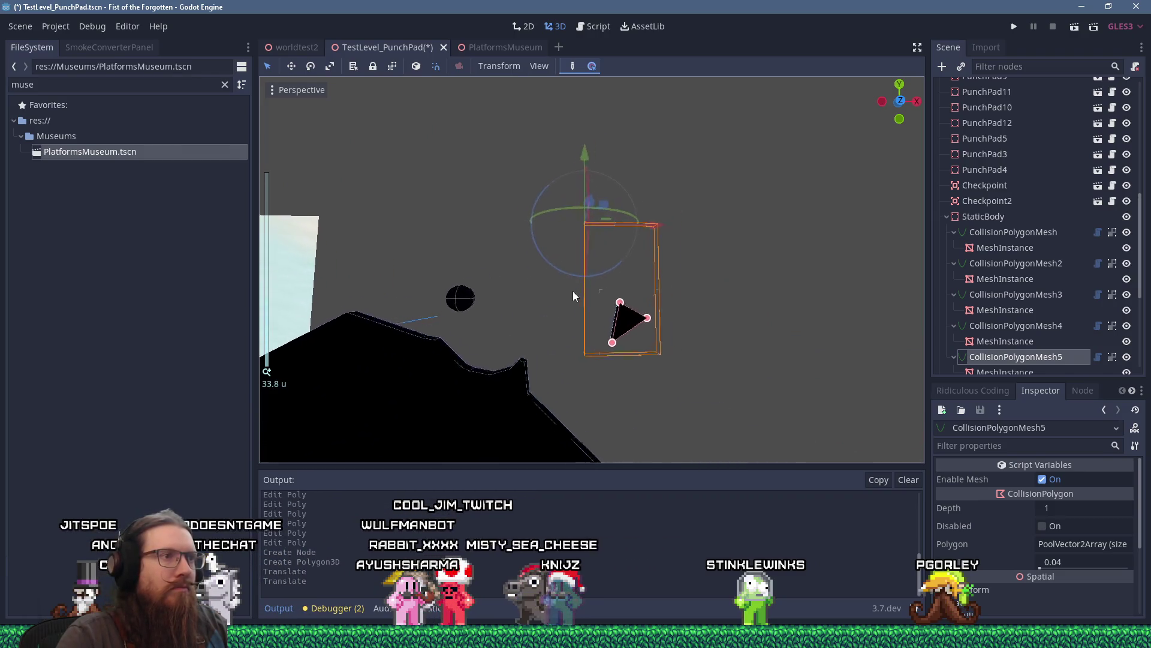
drag(595, 217, 604, 151)
right_click(614, 228)
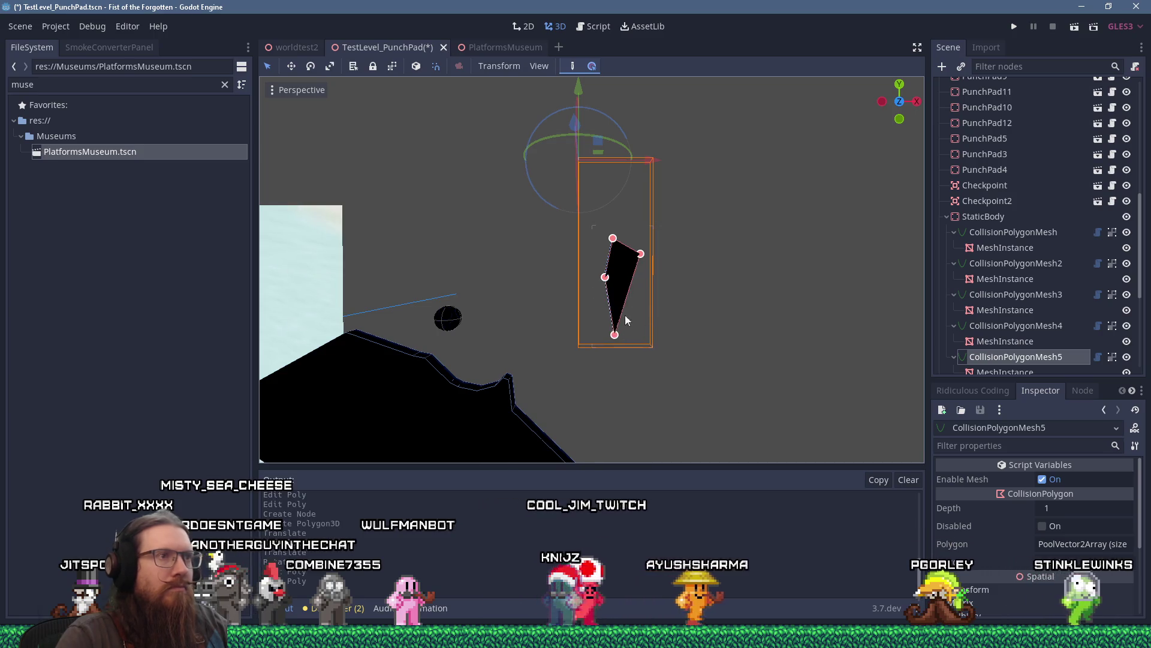
drag(631, 286, 678, 334)
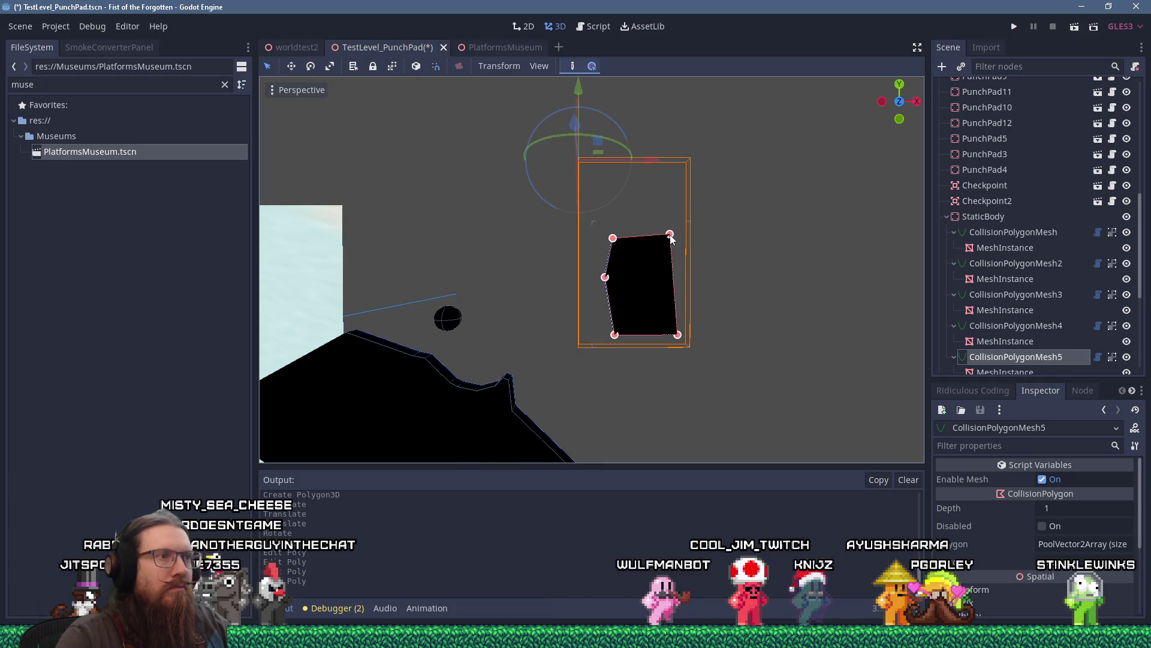
mouse_move(673, 251)
mouse_down()
mouse_move(580, 261)
mouse_move(622, 264)
mouse_move(656, 243)
mouse_up()
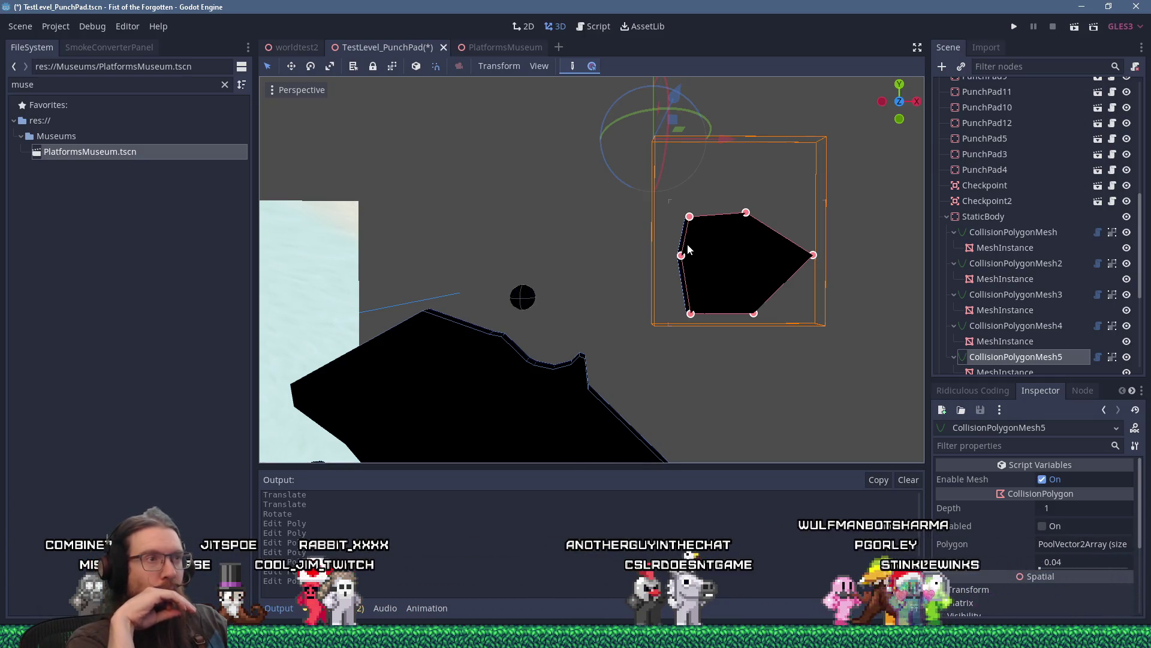
key(ctrl+s)
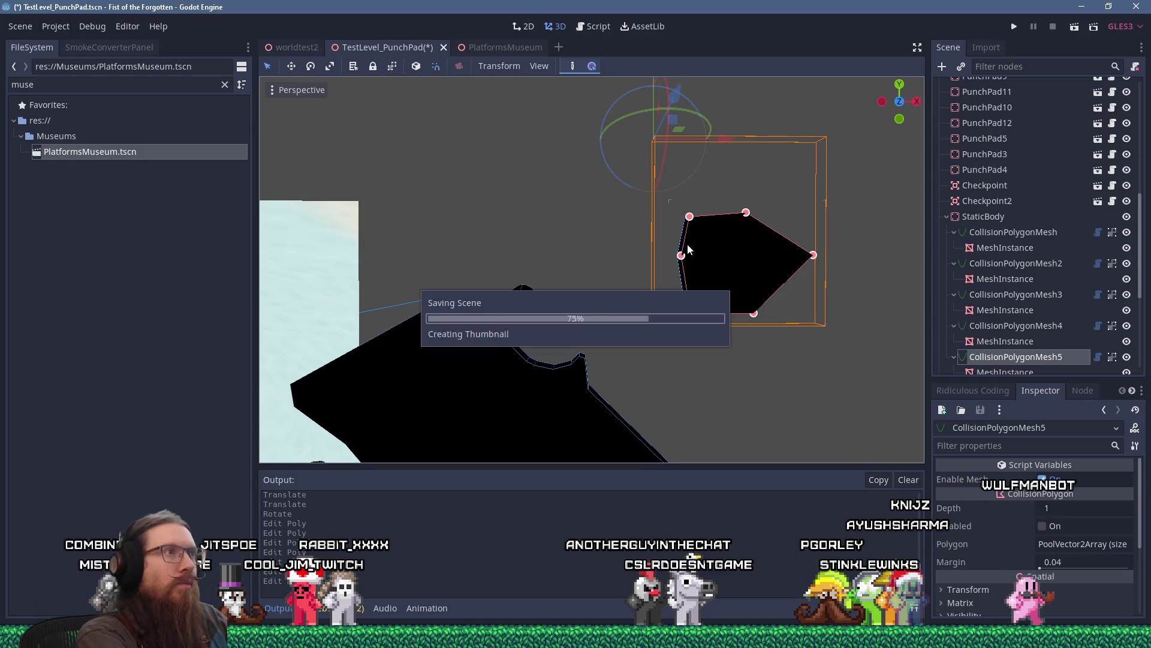
Playtest the scene with F6, then enter quit in the developer console to exit.
key(F6)
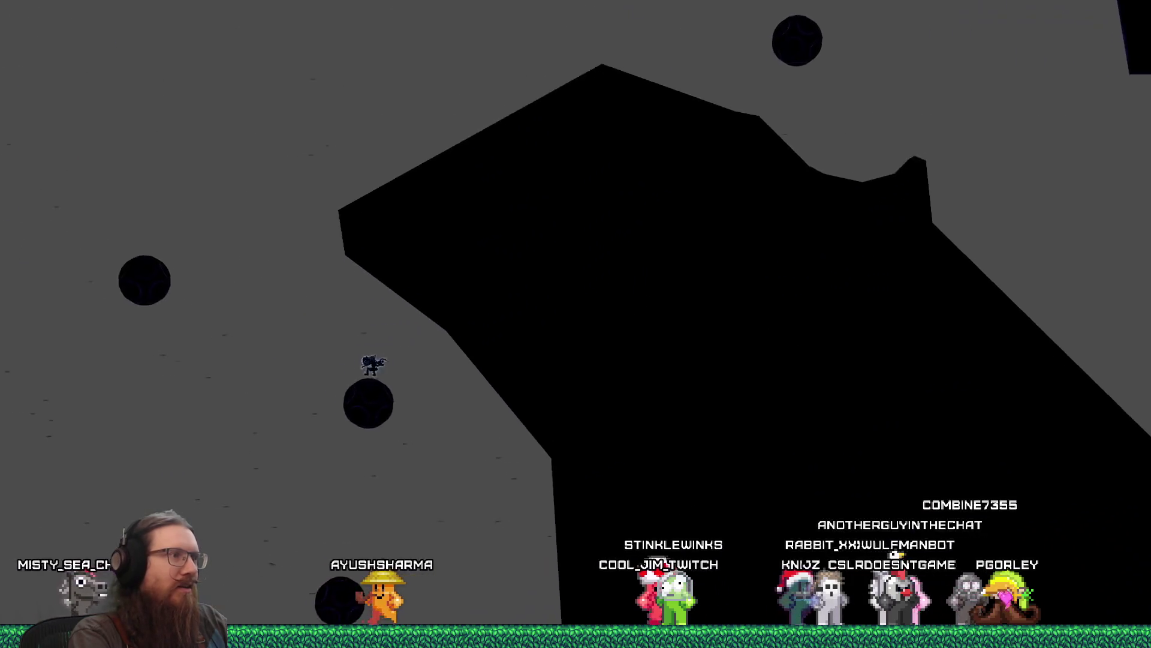
key(grave)
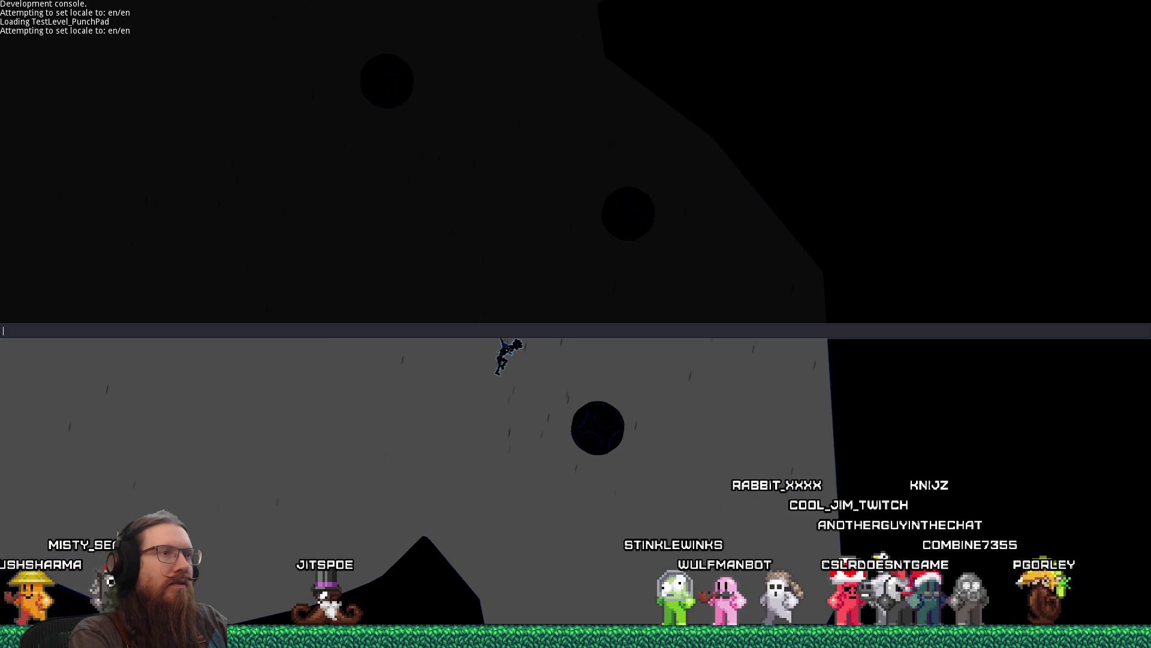
key(grave)
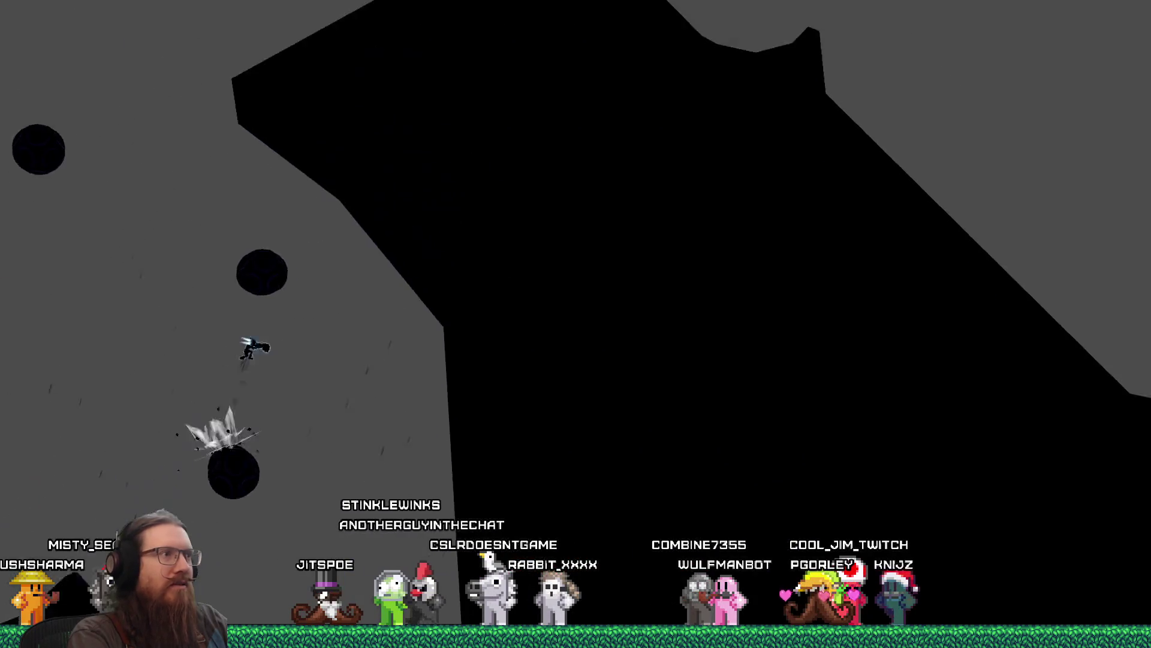
key(grave)
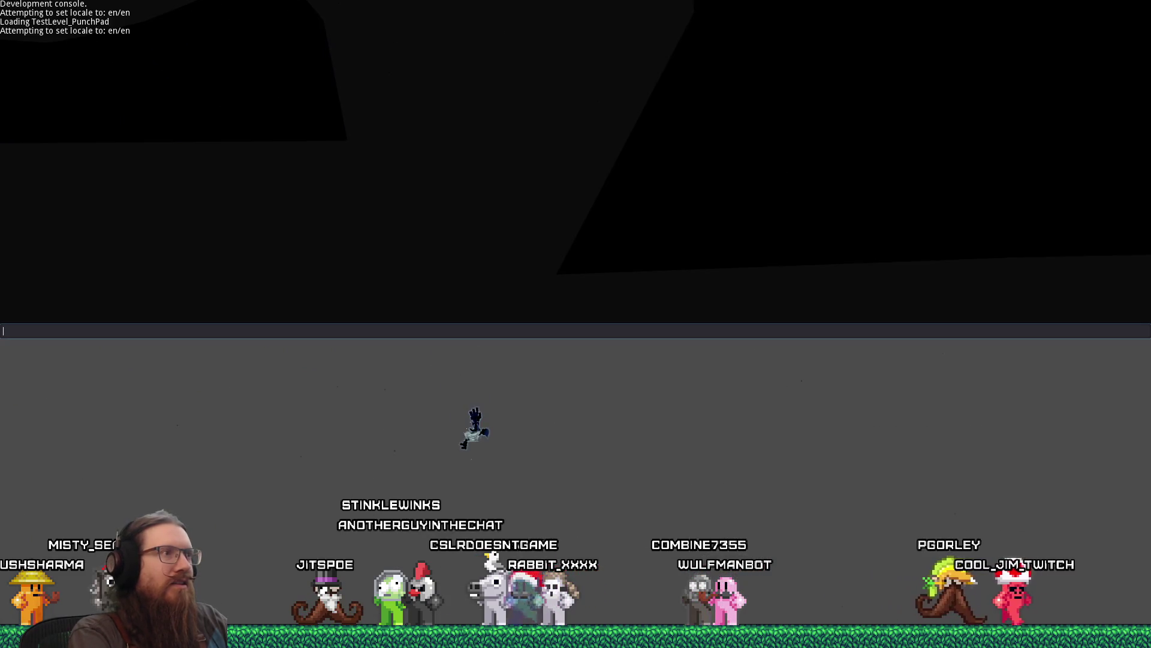
text(quit)
key(Return)
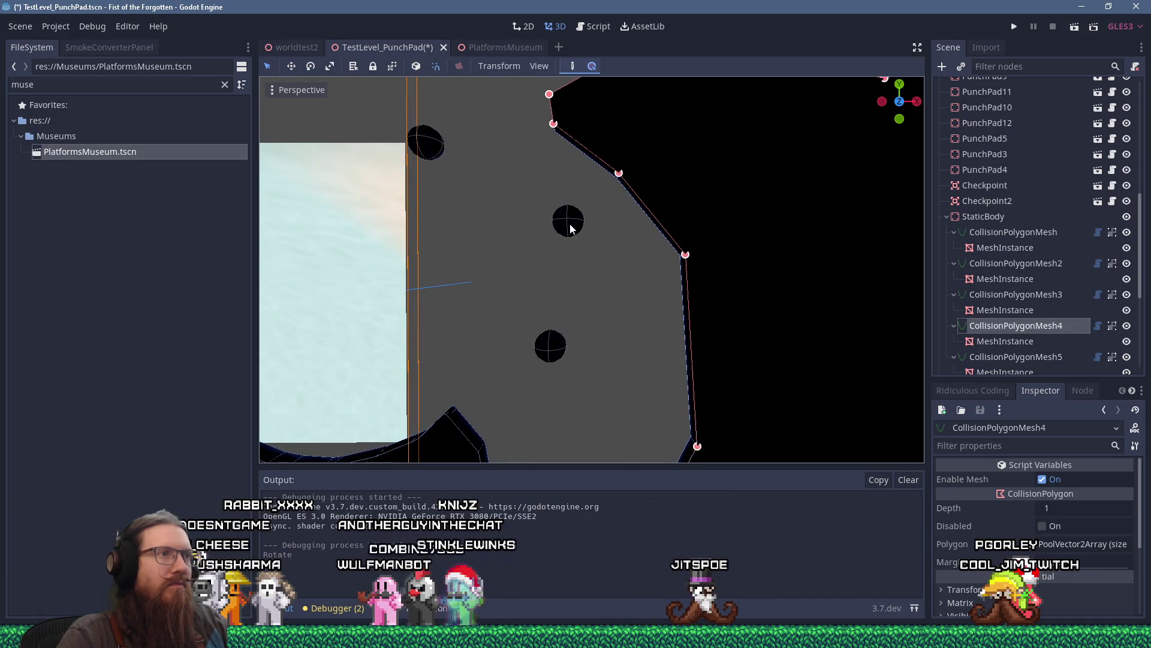
Delete PunchPad11 with confirmation and nudge PunchPad10 slightly up and left.
click(570, 229)
key(Delete)
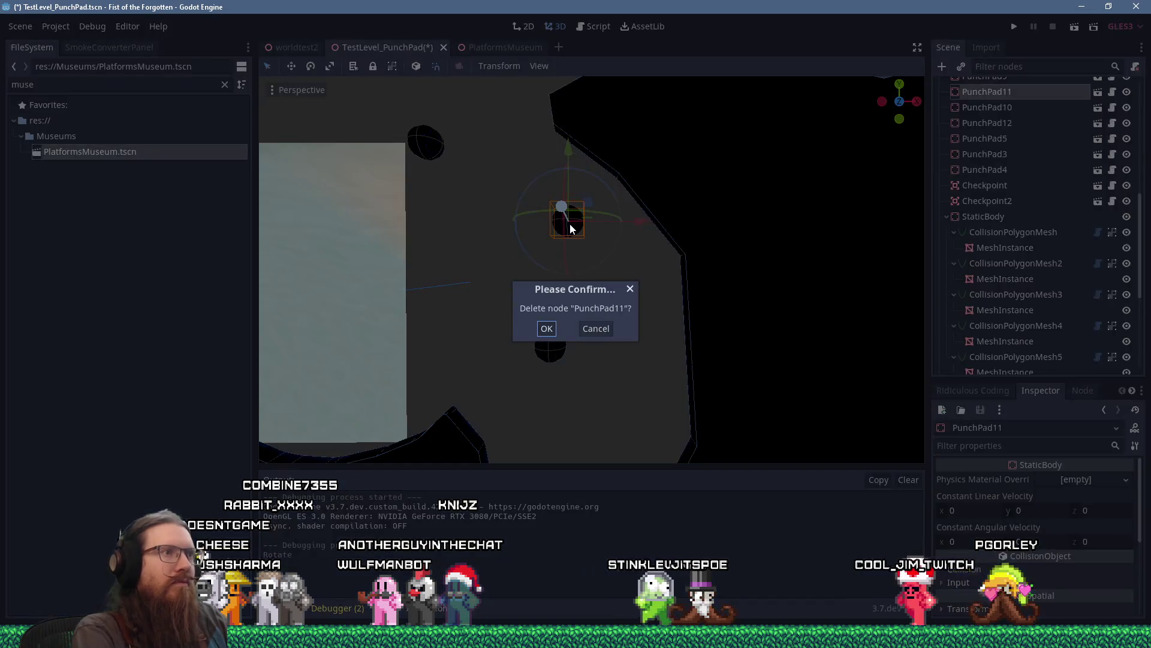
key(Return)
click(427, 143)
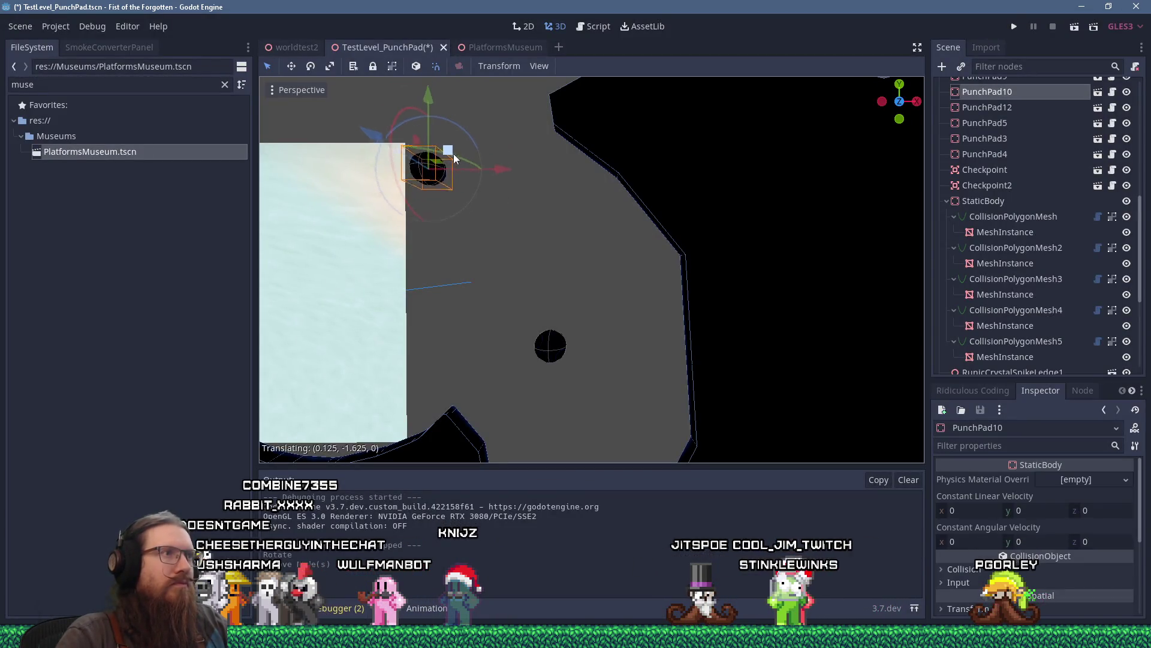
click(688, 322)
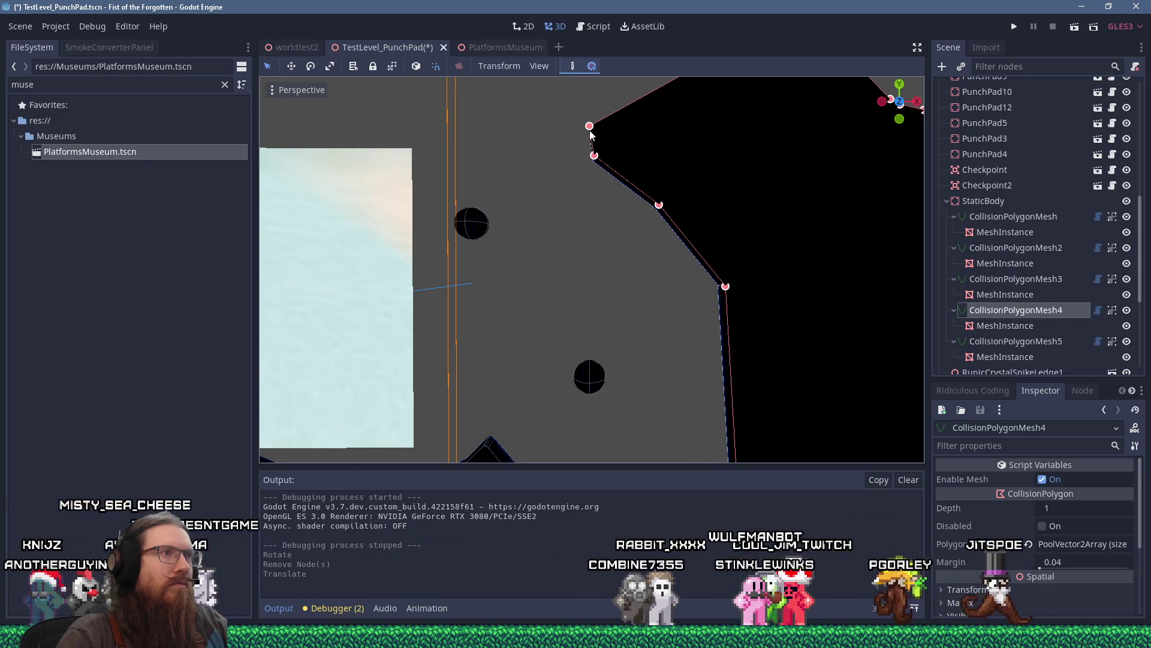
Pull CollisionPolygonMesh4's outline vertices left and add new vertices along the rock's right edge.
mouse_move(589, 127)
mouse_down()
mouse_move(531, 122)
mouse_move(556, 128)
mouse_up()
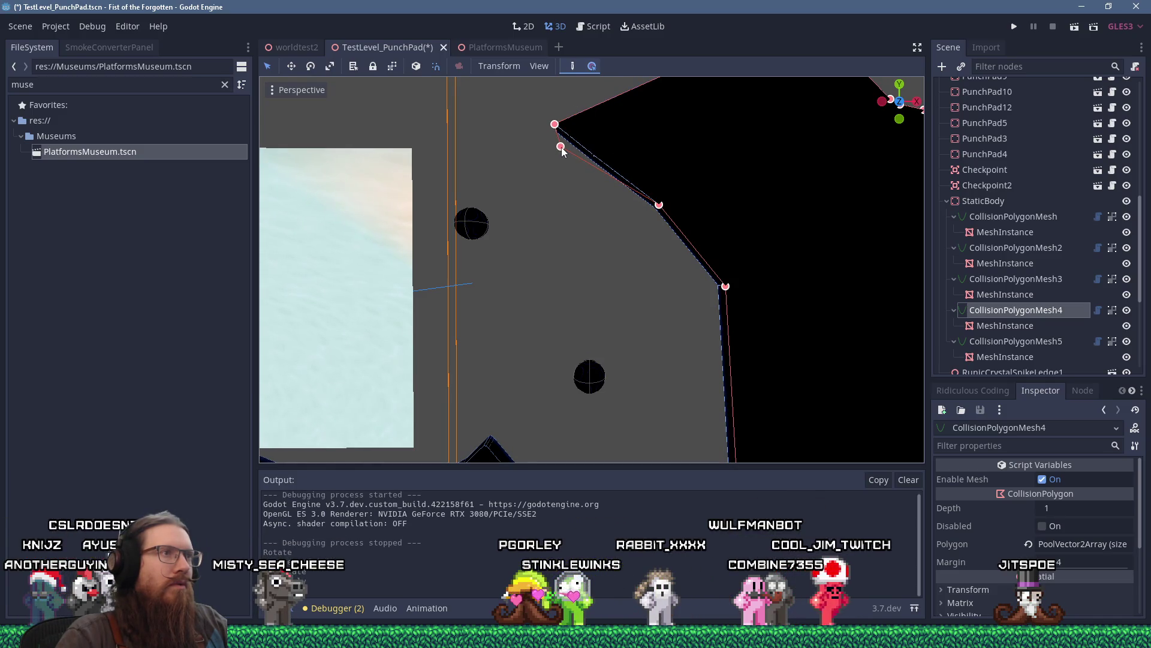
drag(563, 151, 562, 151)
click(622, 183)
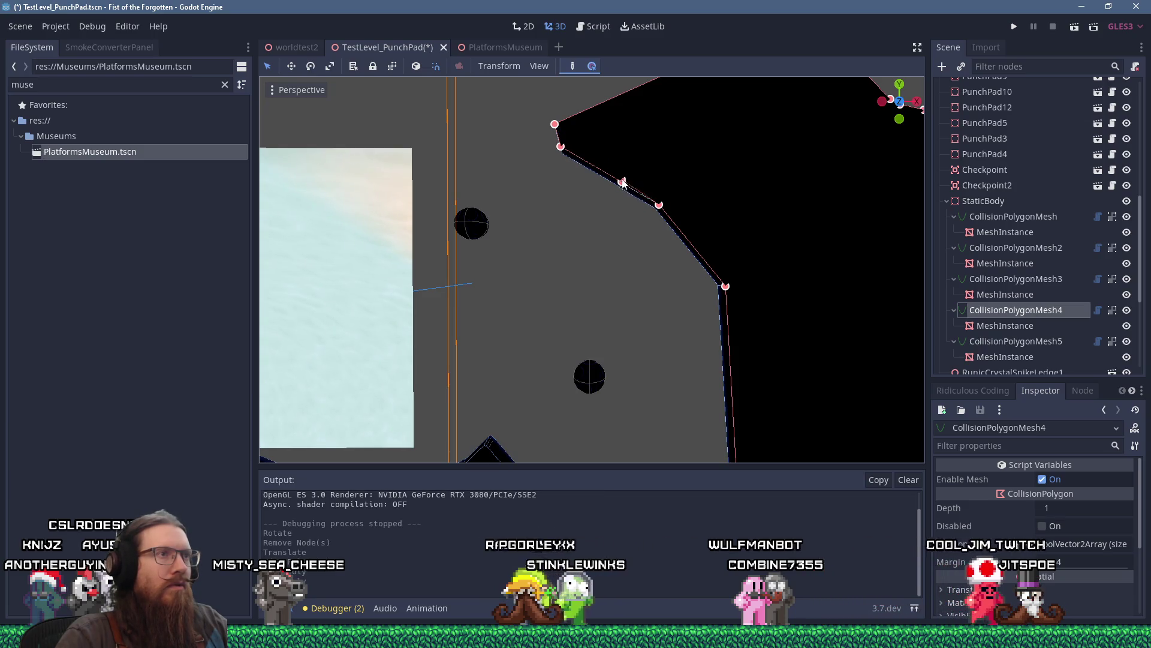
mouse_move(636, 188)
mouse_down()
mouse_move(614, 169)
mouse_move(641, 181)
mouse_up()
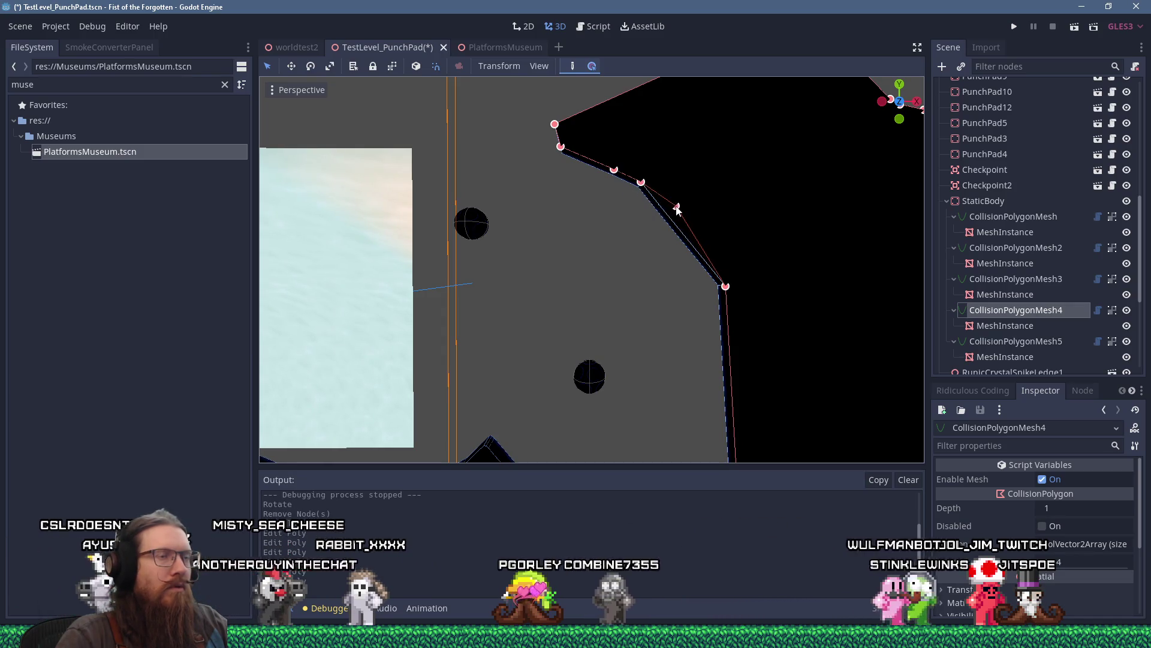
drag(707, 254, 688, 197)
click(708, 268)
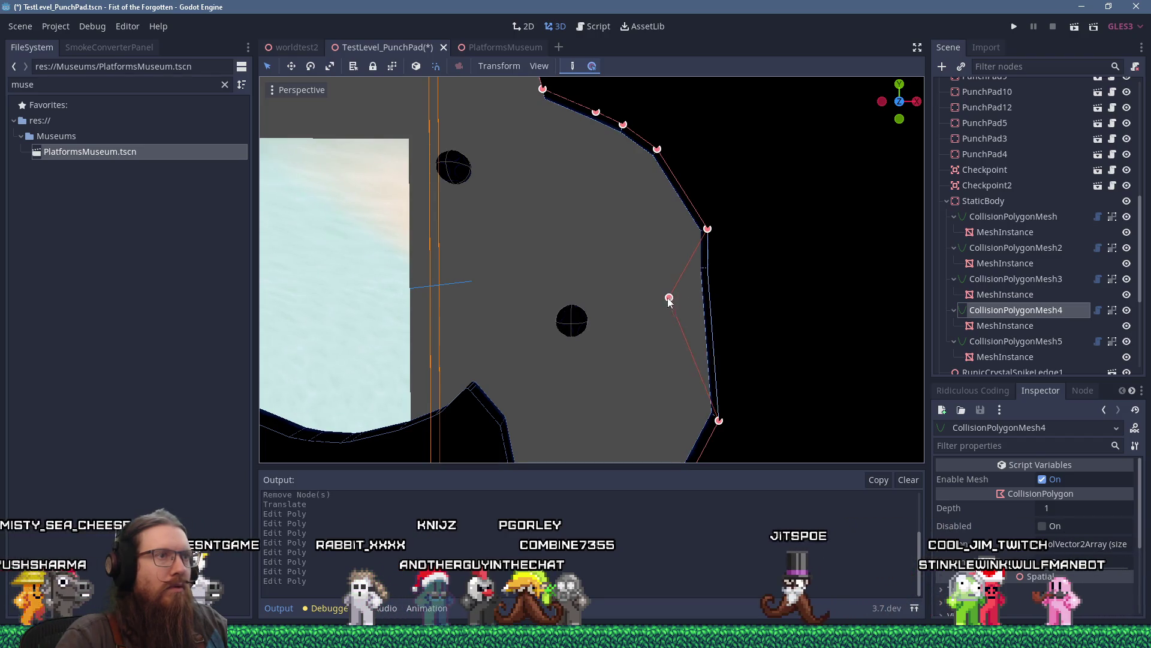
Move an edge vertex to remove the bulge, insert another right-edge vertex, then save and launch the level.
mouse_move(657, 331)
mouse_down()
mouse_move(655, 258)
mouse_move(632, 333)
mouse_move(648, 291)
mouse_up()
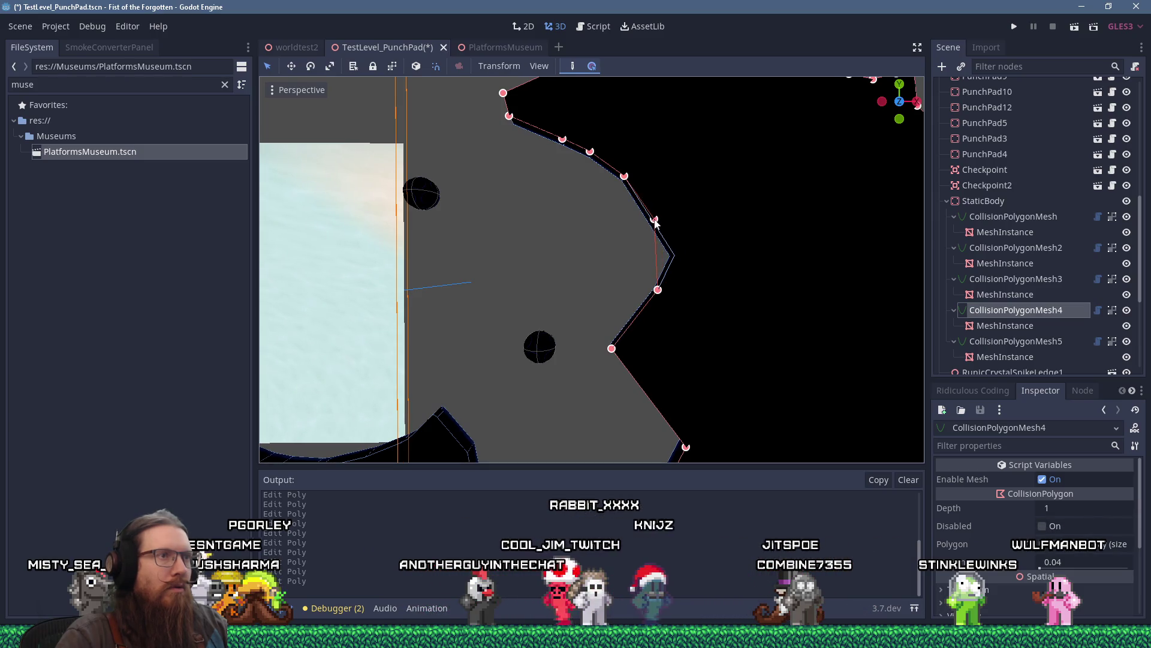
drag(656, 223, 650, 217)
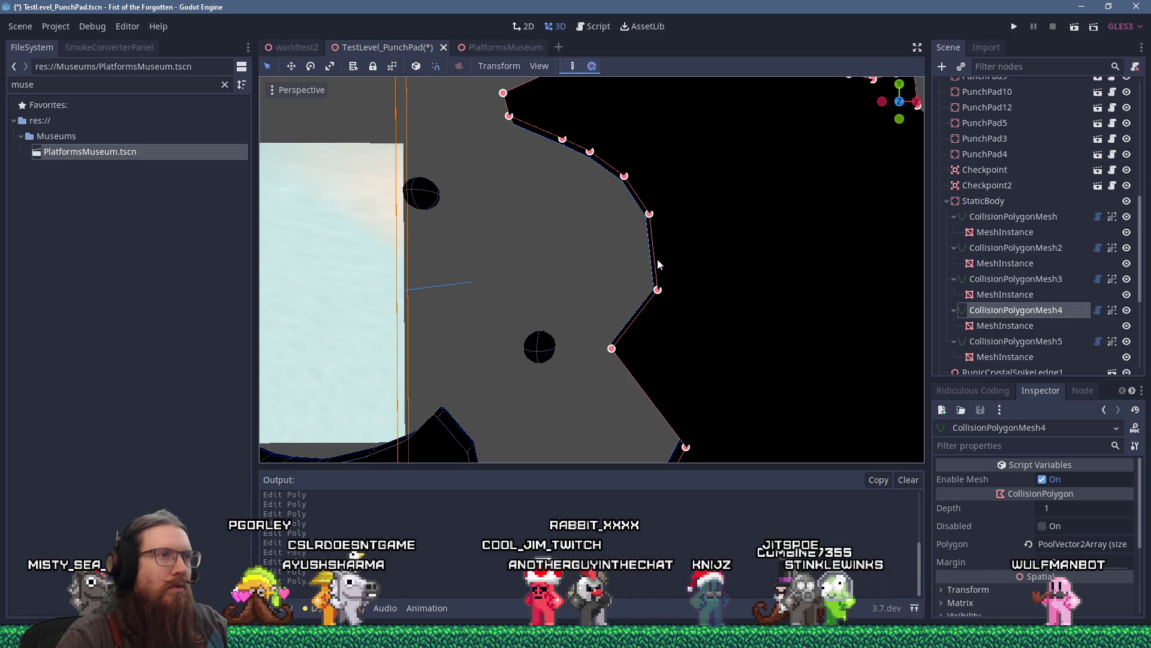
click(660, 249)
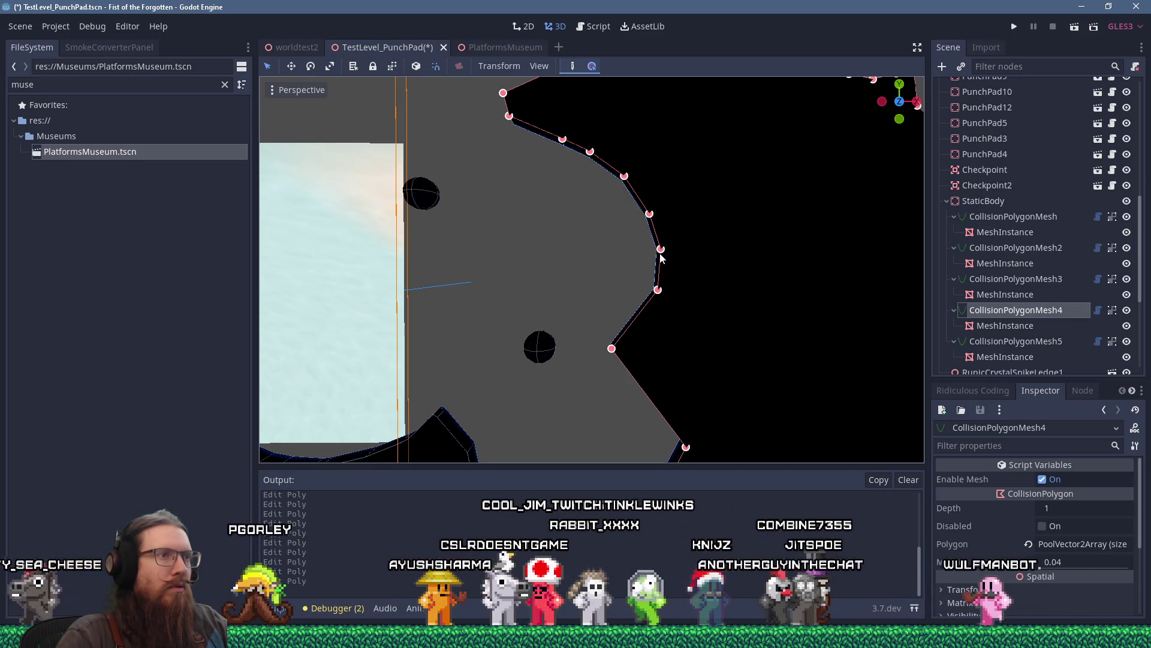
scroll(617, 237, left, 5)
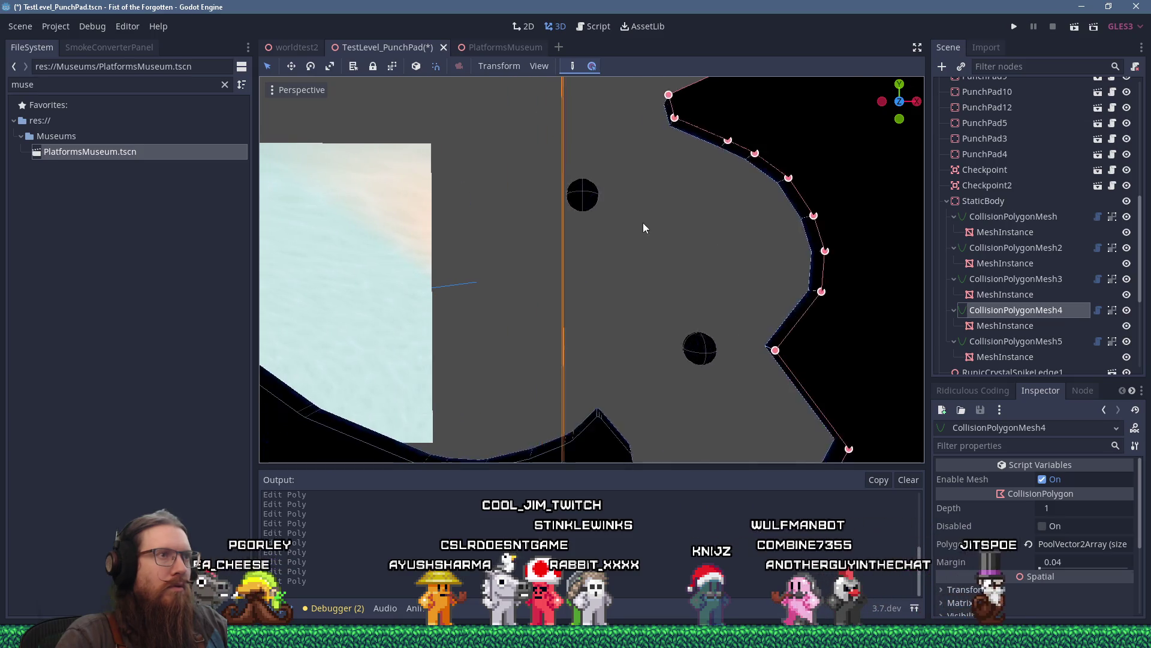
scroll(644, 227, down, 3)
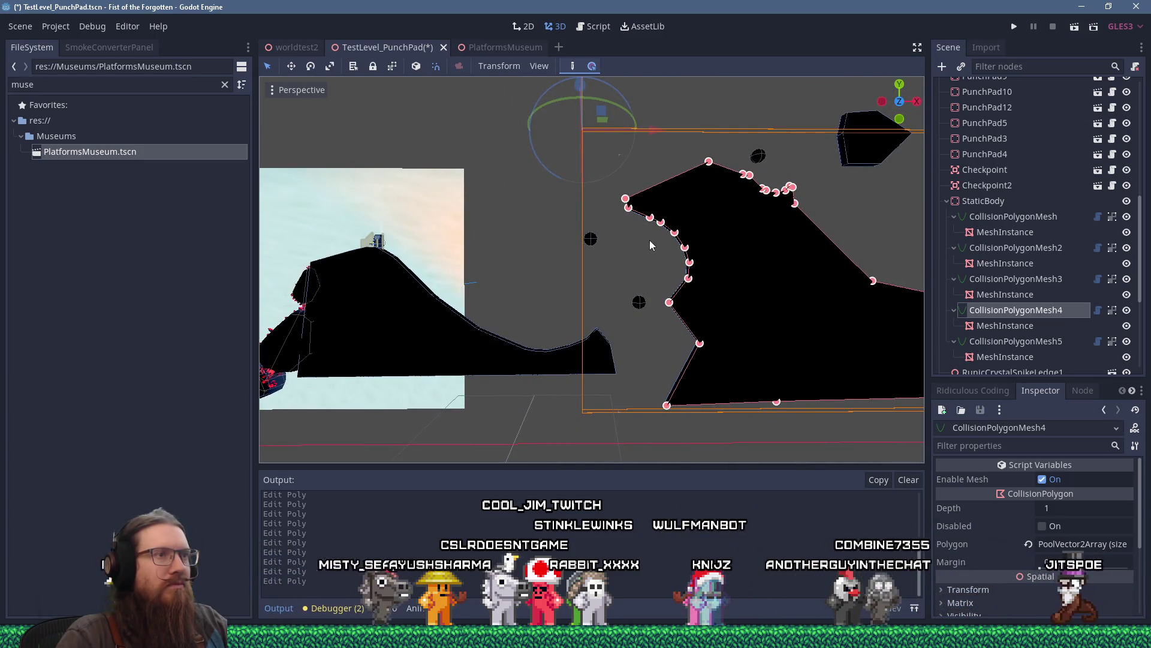
click(1013, 27)
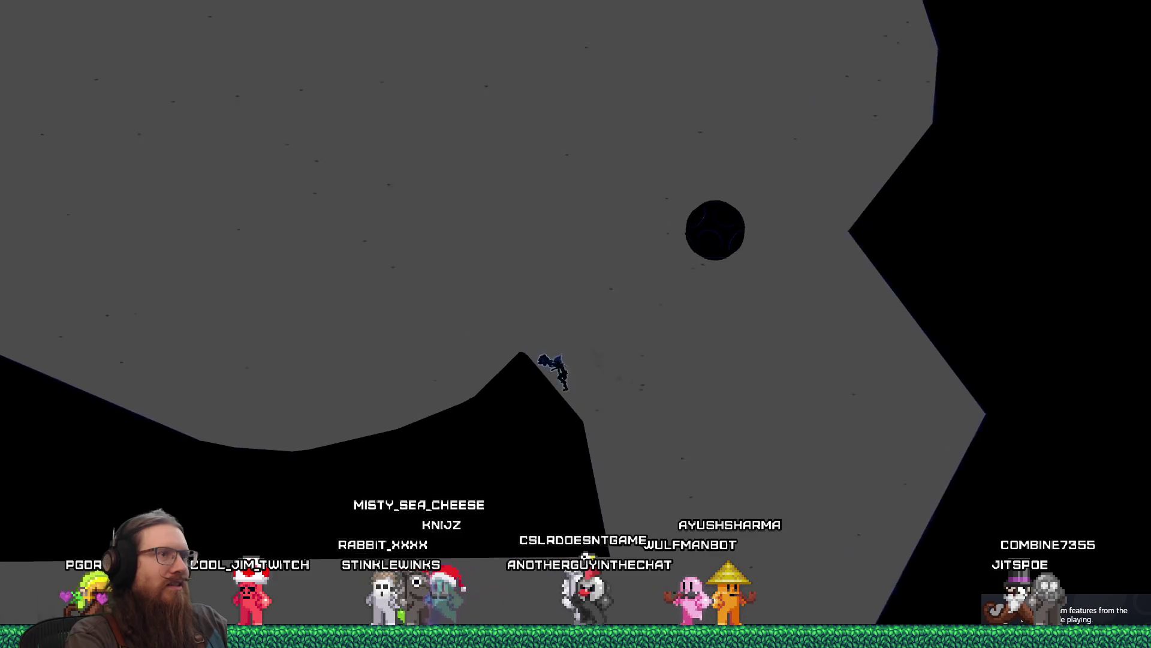
Run the character left and right across the reshaped rock terrain and down the slope.
key(Left)
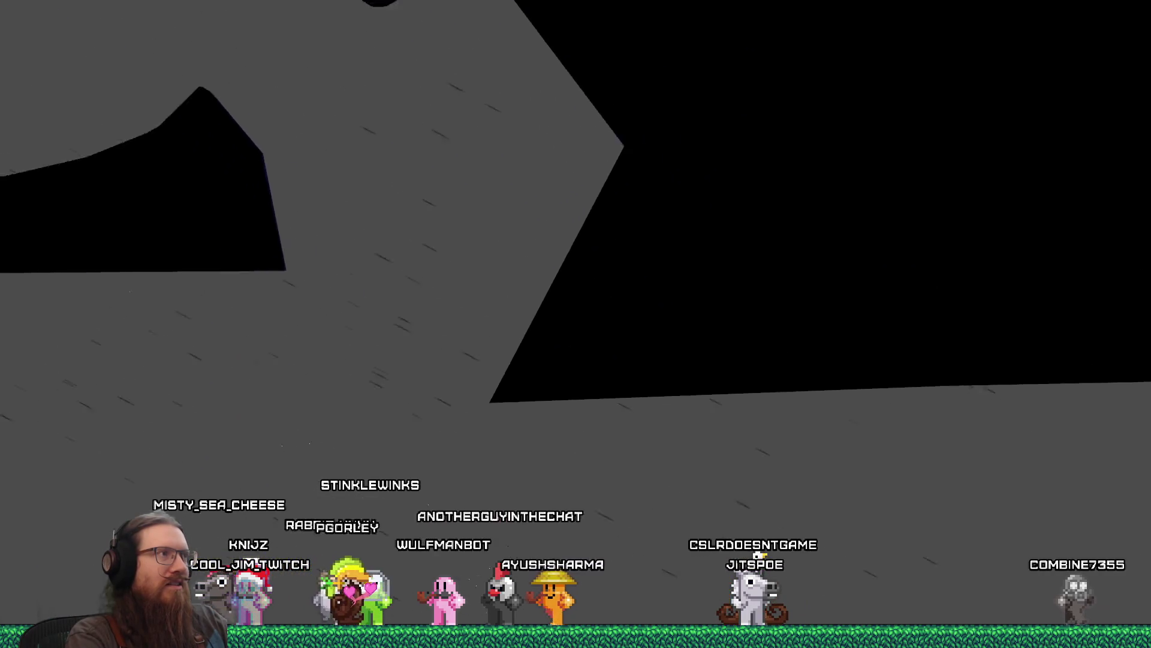
key(Right)
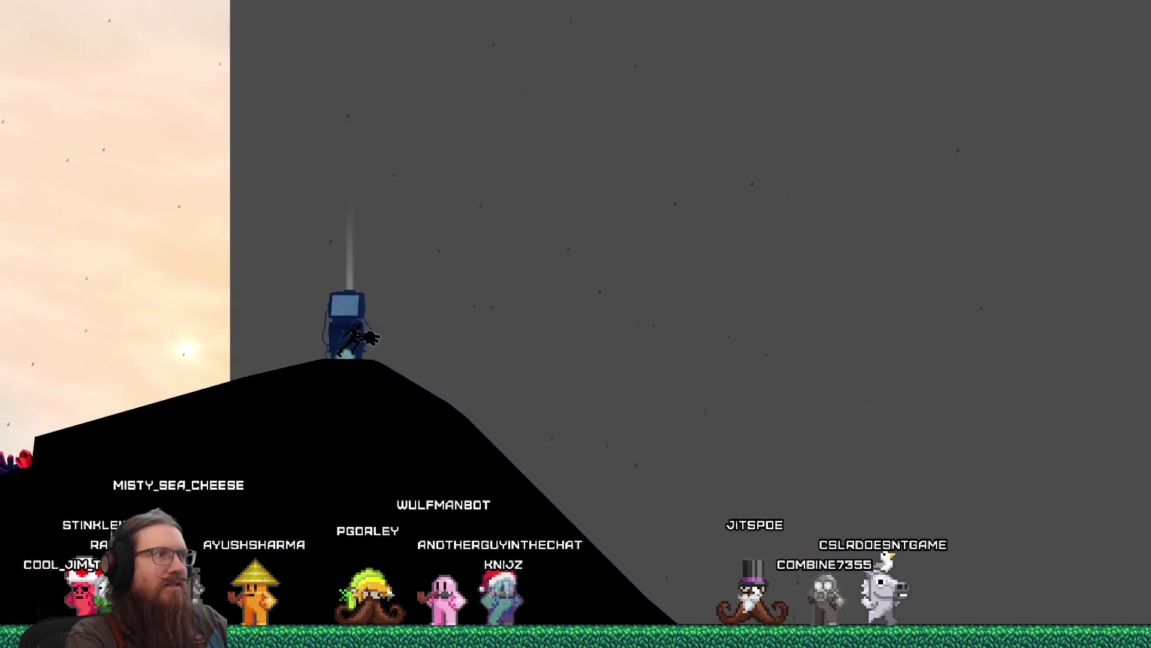
key(Right)
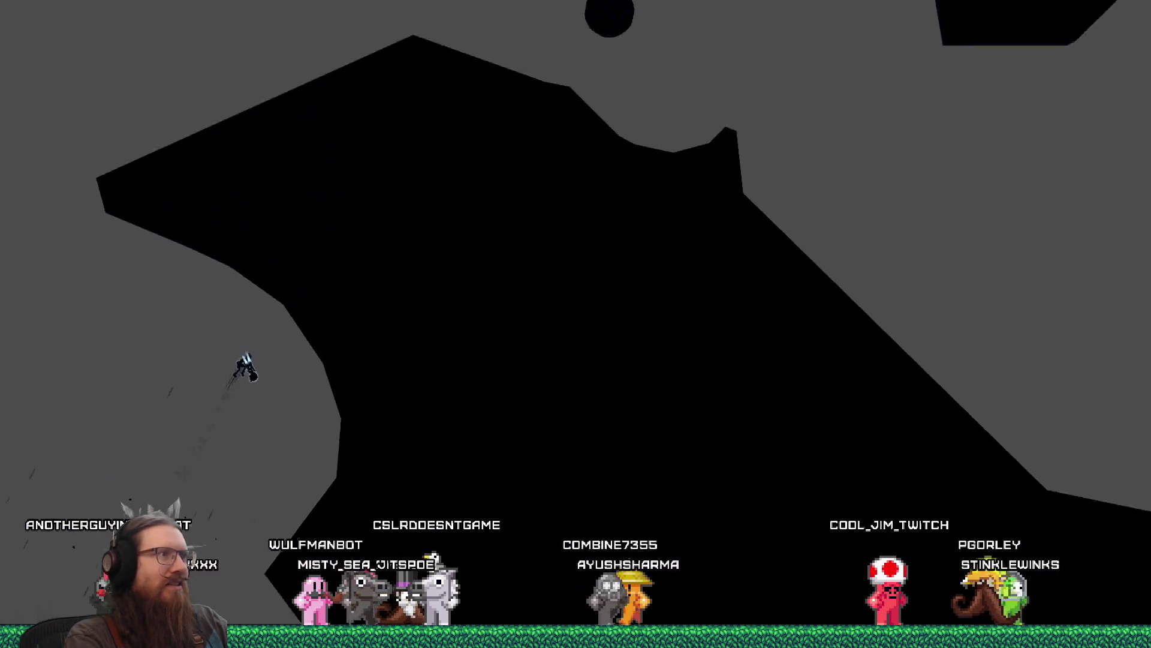
Open the development console and submit the quit command to close the game.
key(grave)
text(qui)
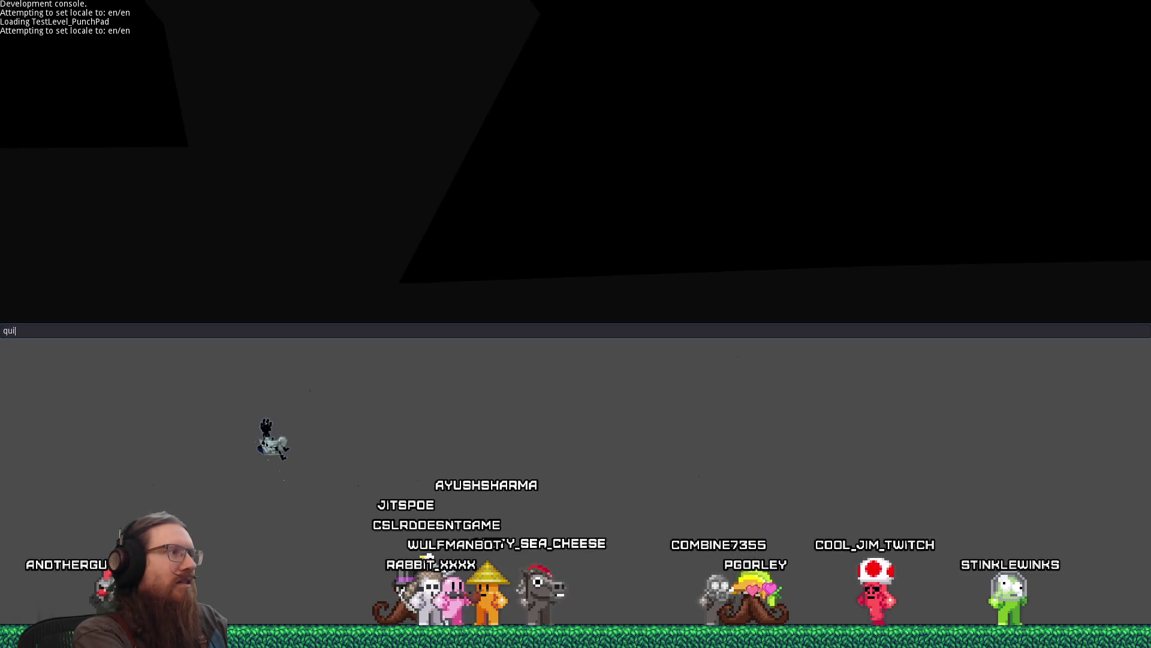
text(t)
key(Return)
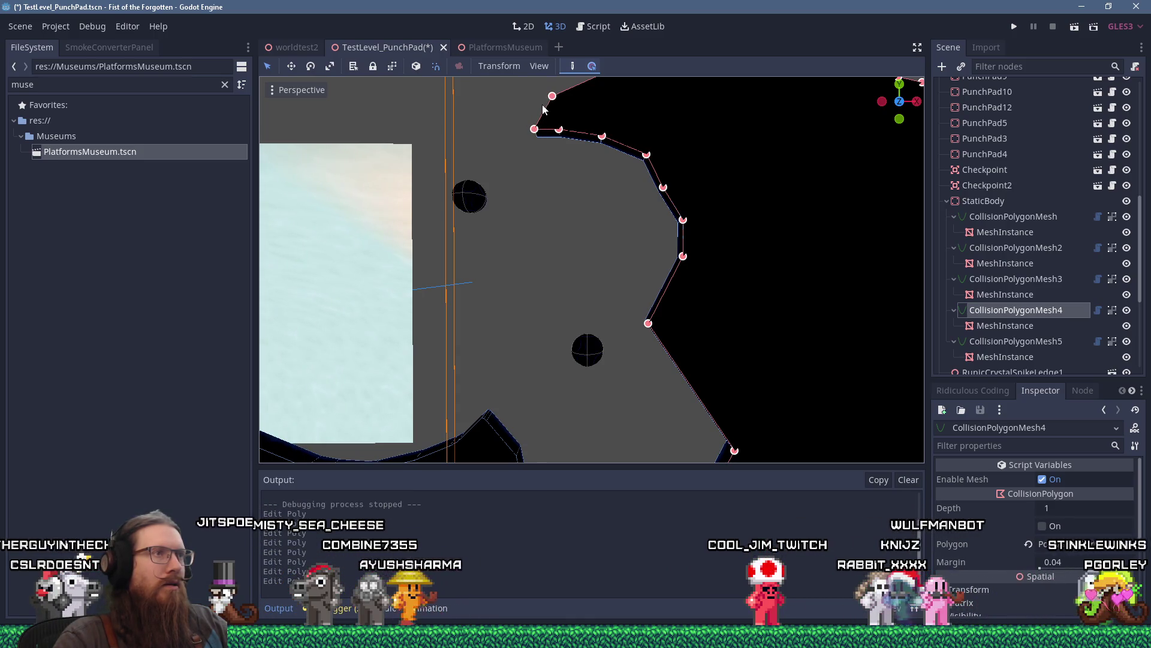
Pan the viewport onto the rock's inner edge and zoom out.
drag(543, 108, 537, 171)
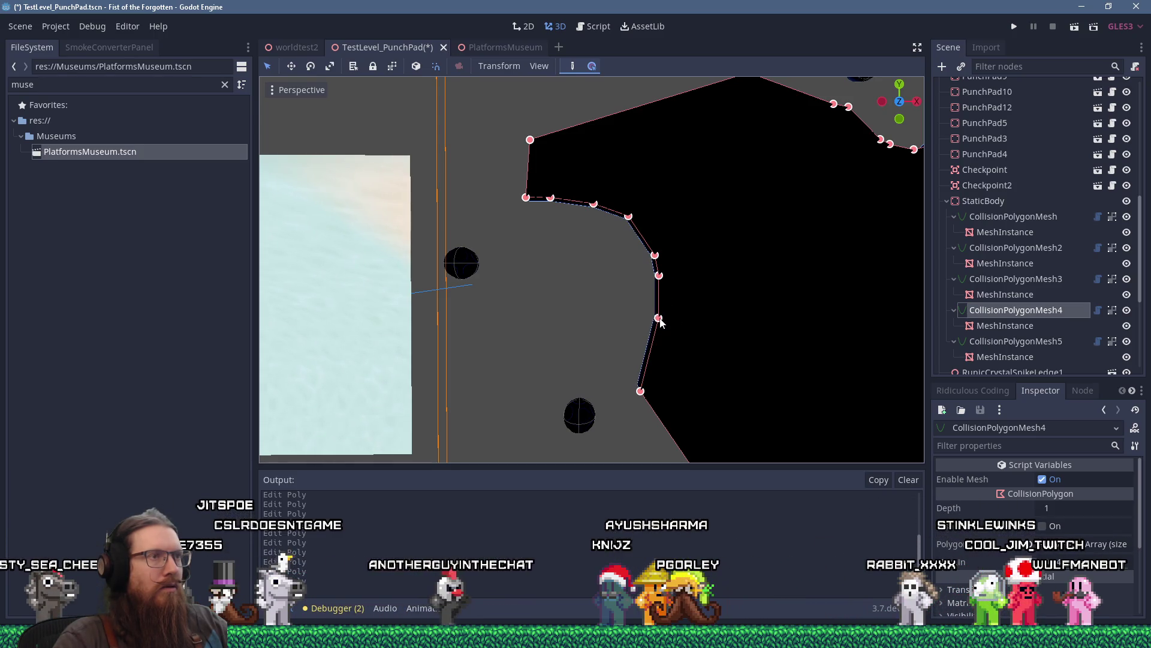
scroll(558, 384, down, 3)
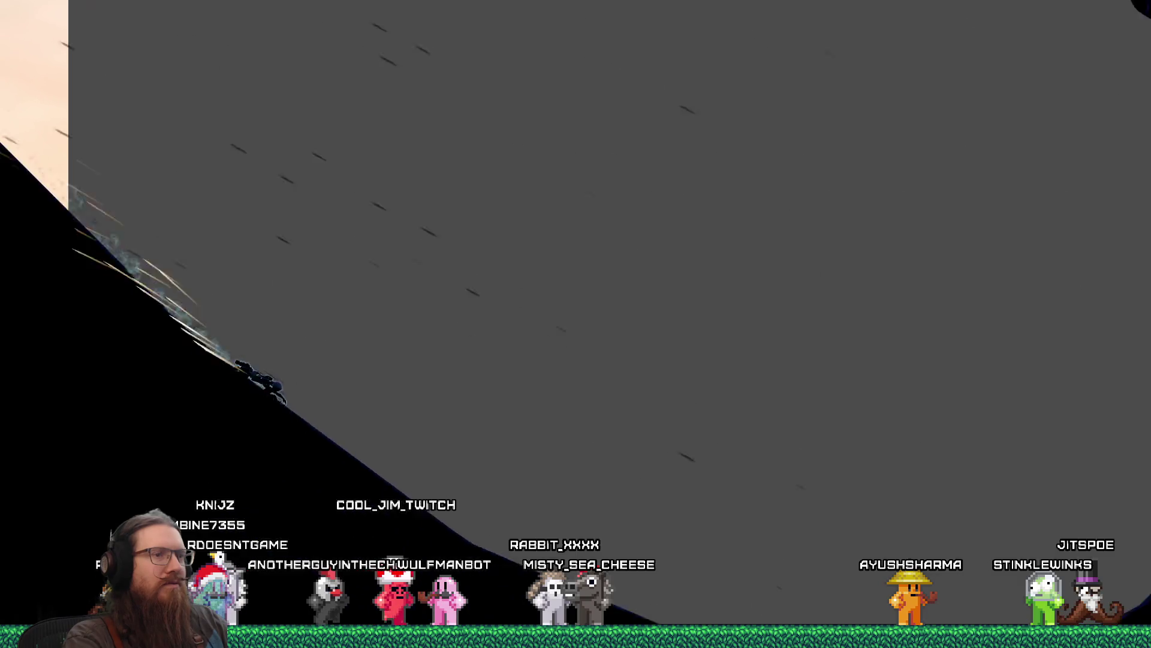
Quit the test run by entering 'quit' in the development console.
key(grave)
text(quit)
key(Return)
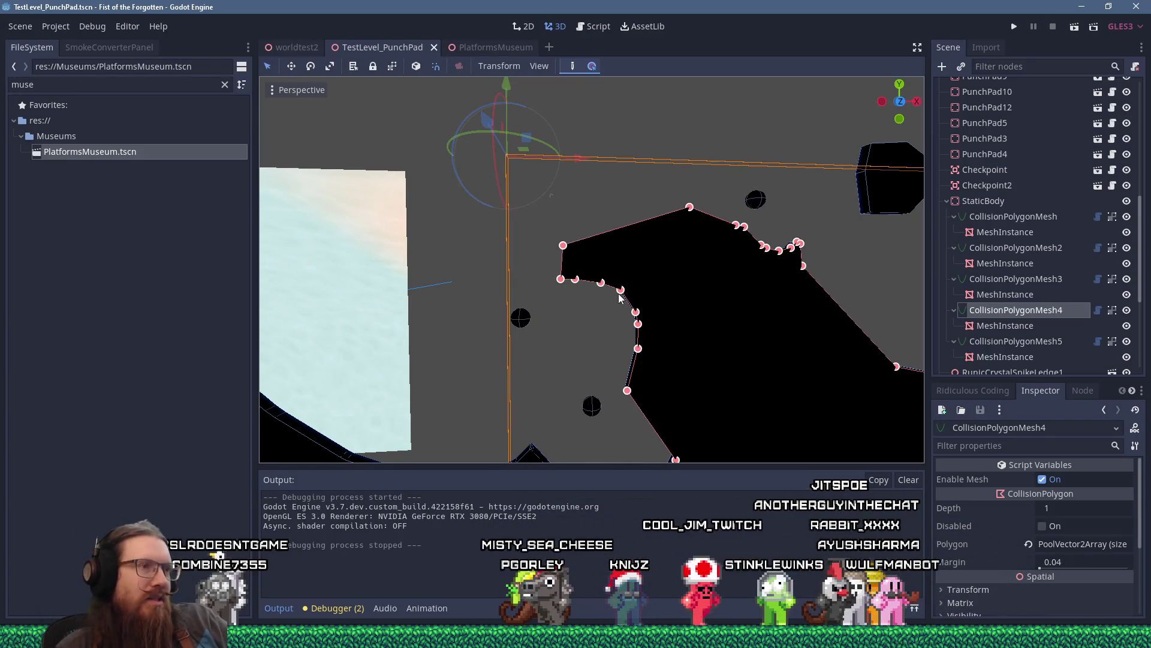
Zoom in and pan the view across the collision polygon.
scroll(618, 300, up, 5)
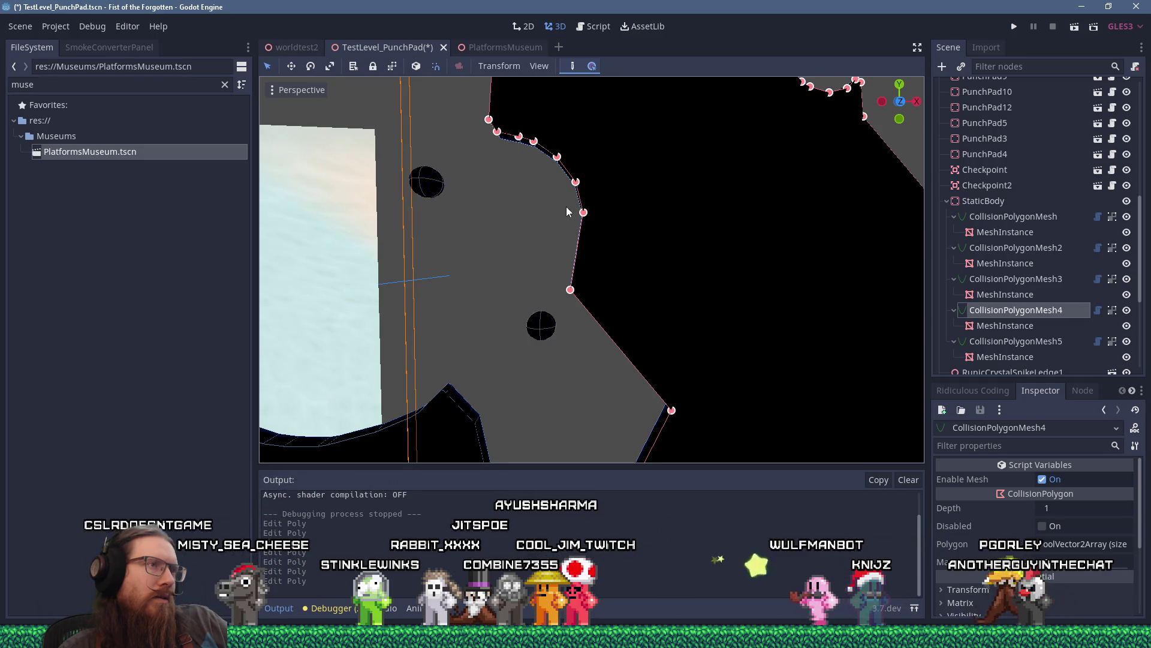
drag(533, 167, 549, 237)
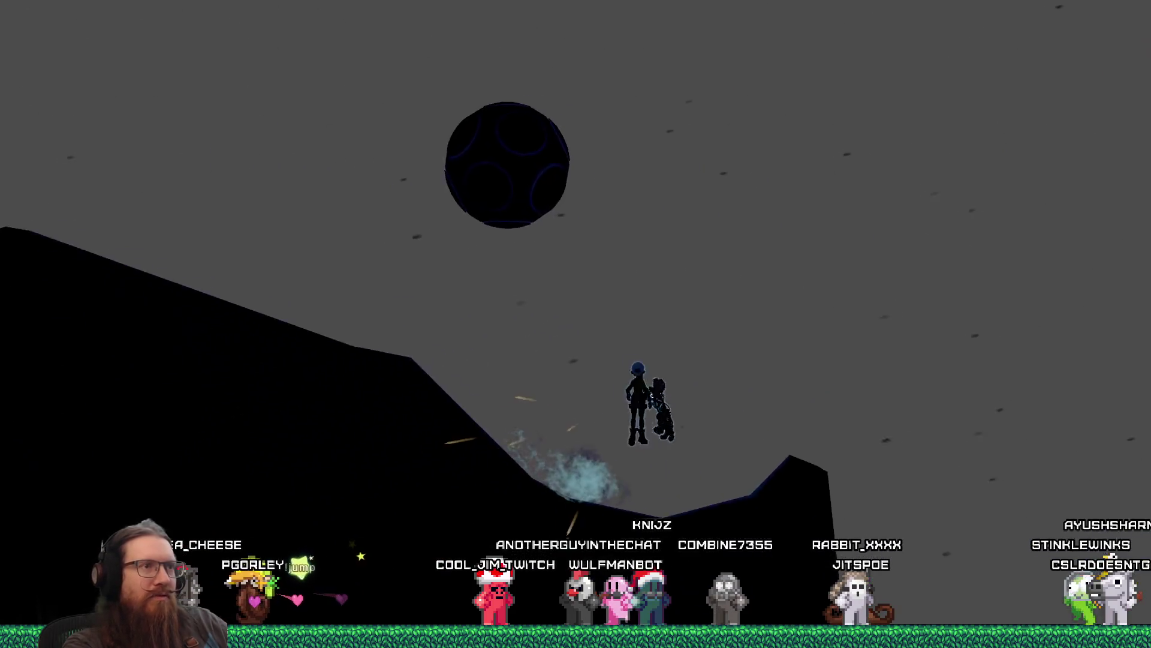
Open and close the development console, then reopen it to quit the game.
key(grave)
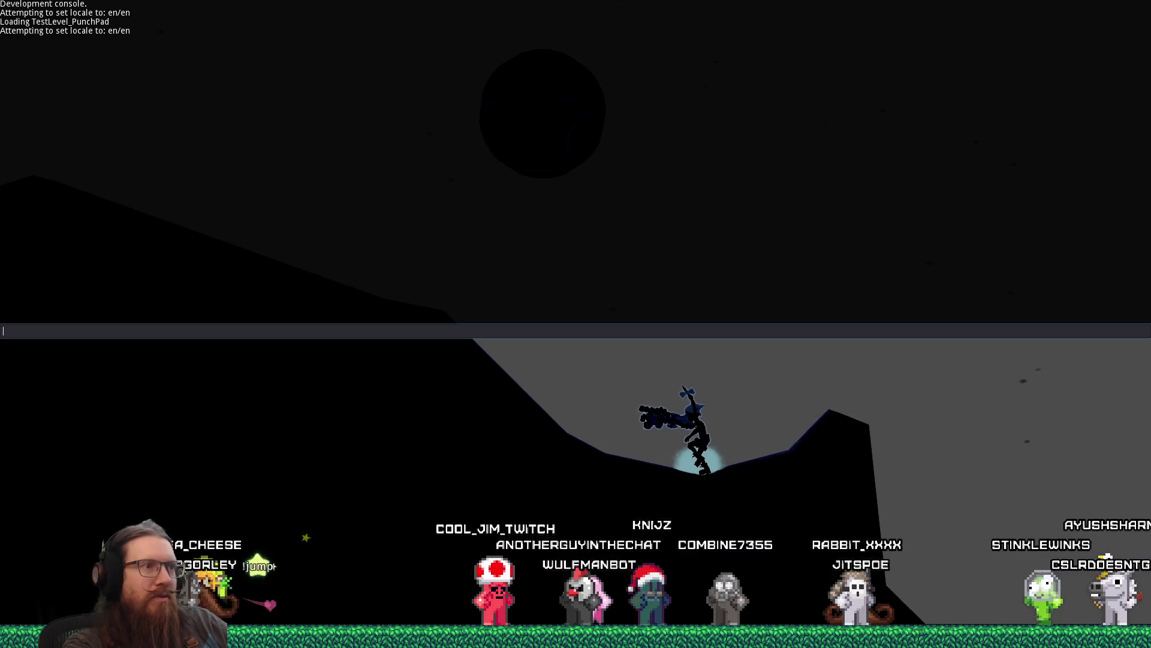
key(grave)
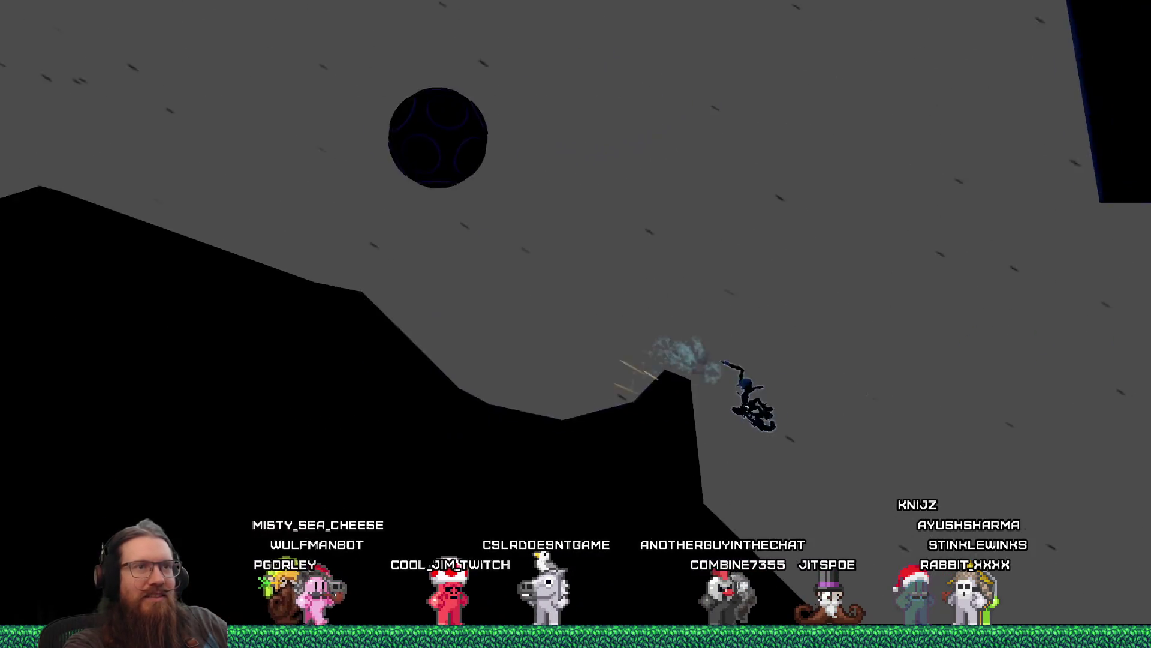
key(grave)
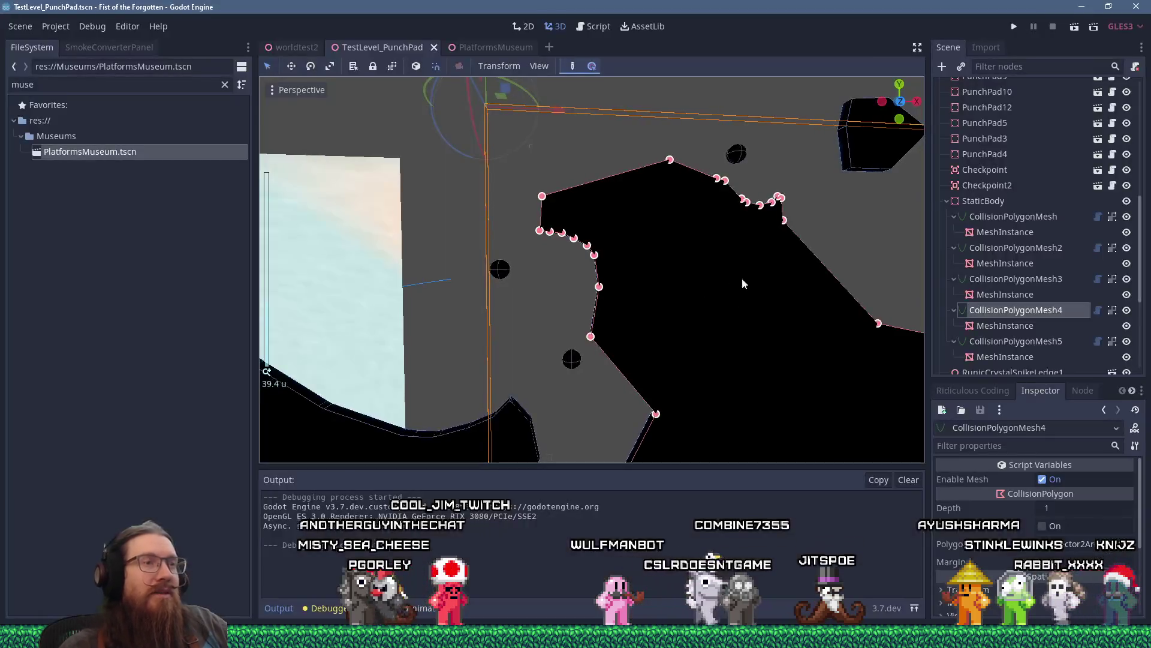
Duplicate CollisionPolygonMesh4 into CollisionPolygonMesh6 and frame the copy in the viewport.
mouse_move(742, 279)
mouse_down()
mouse_move(612, 339)
mouse_move(607, 319)
mouse_up()
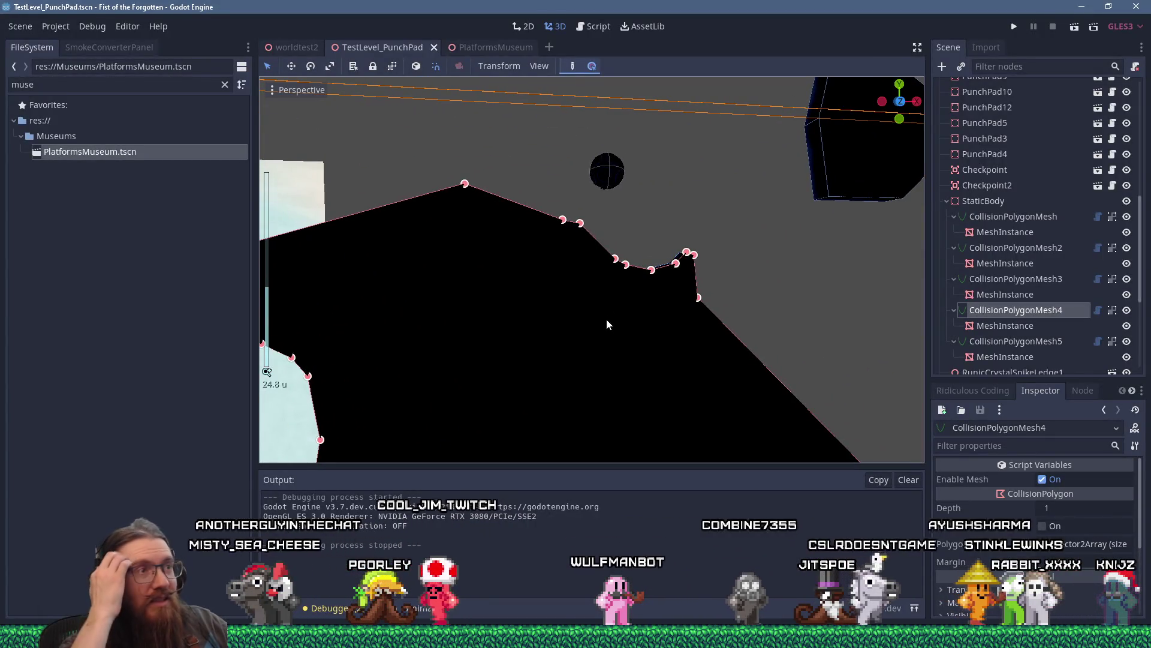
scroll(551, 310, down, 8)
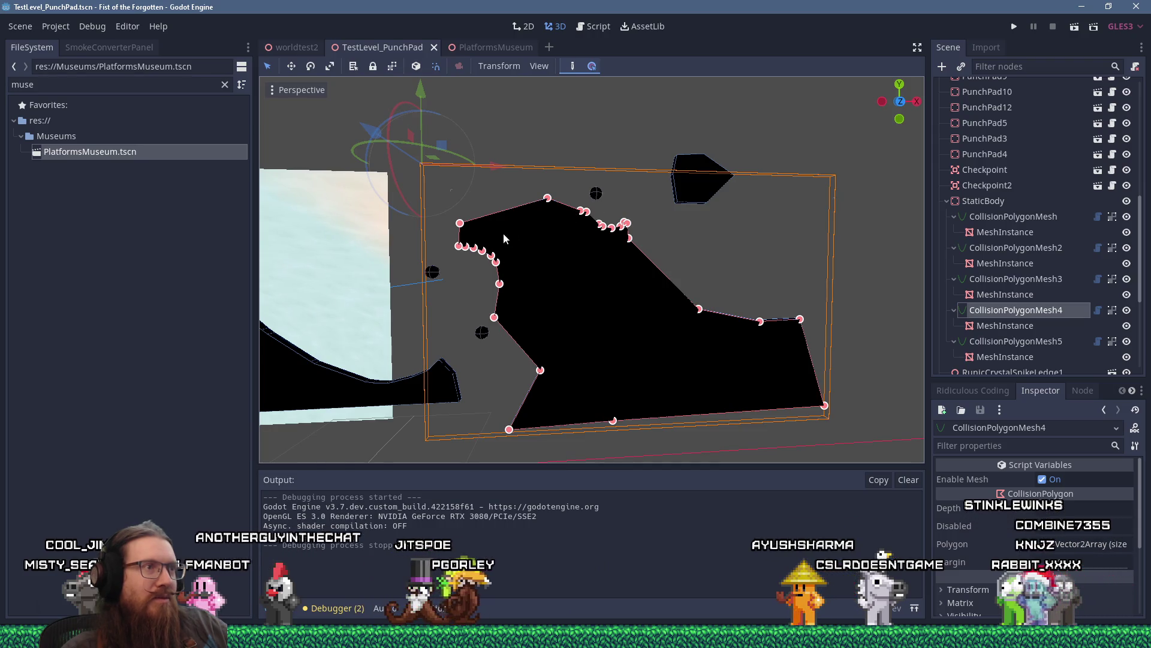
scroll(506, 383, up, 2)
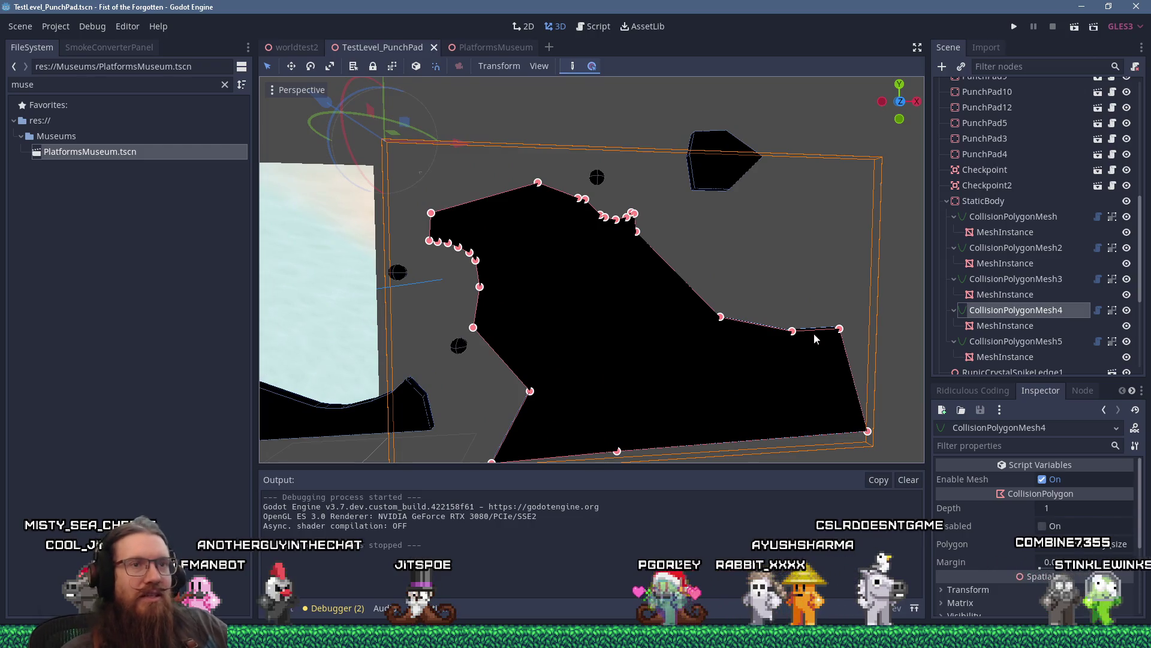
right_click(981, 307)
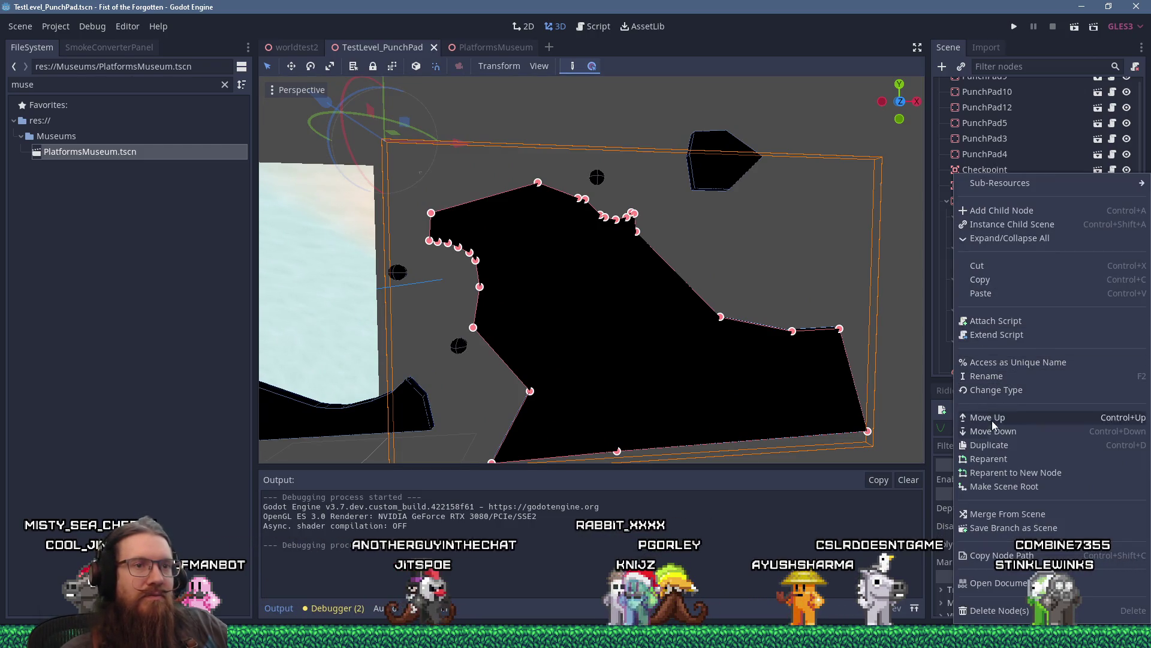
click(989, 444)
scroll(726, 305, down, 10)
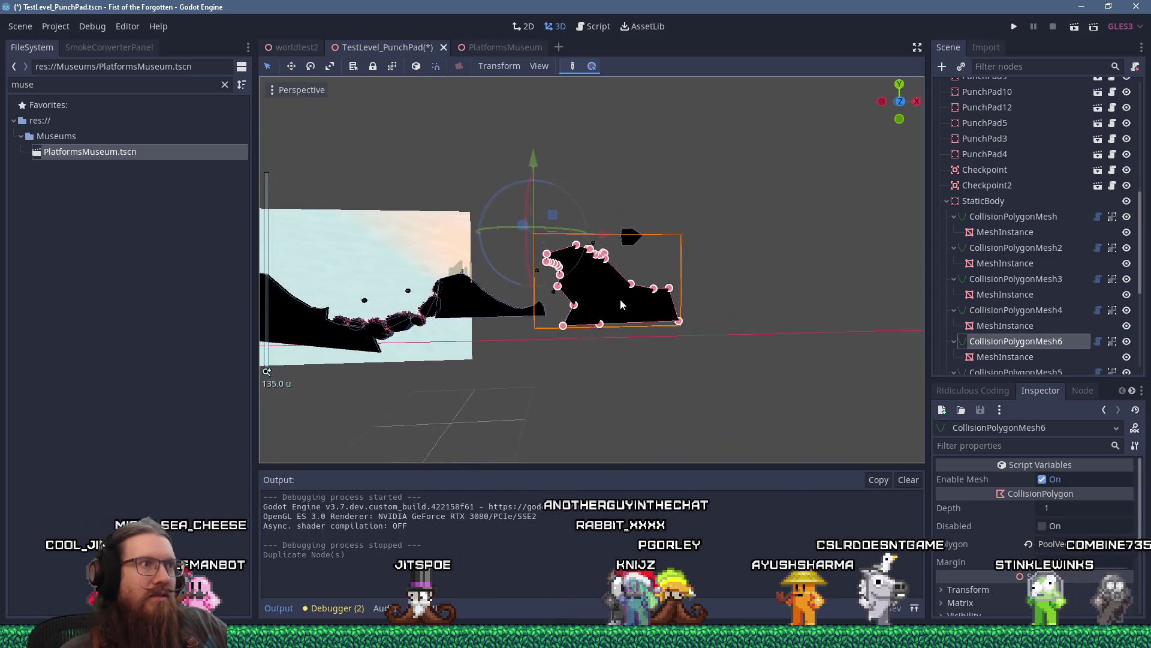
scroll(730, 299, up, 4)
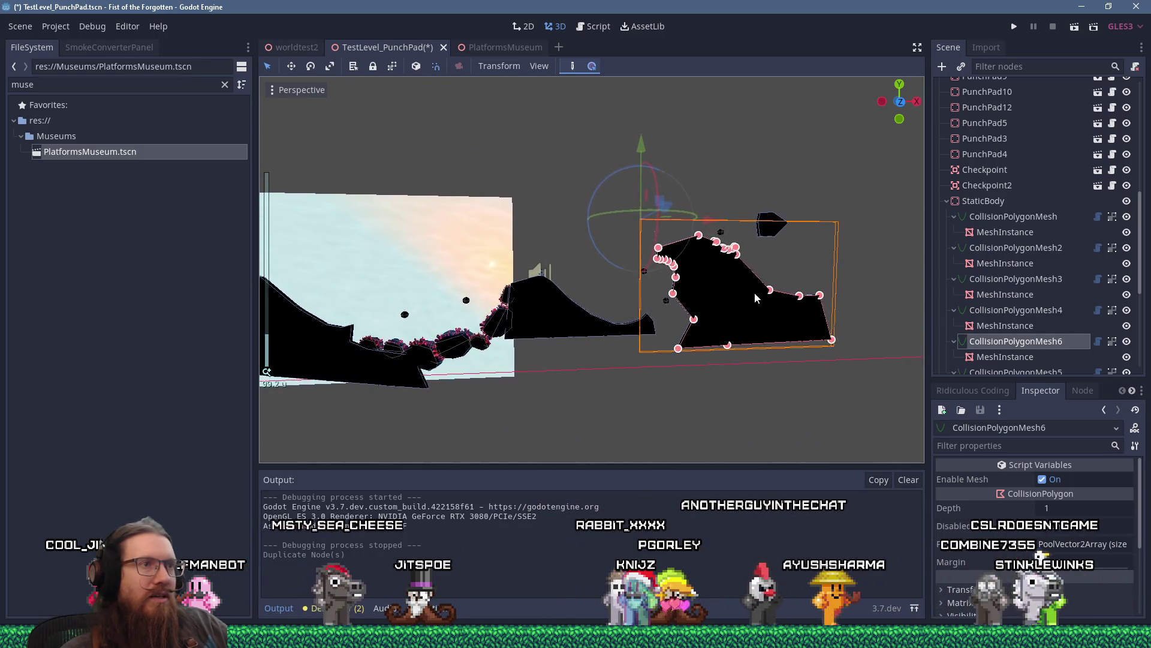
scroll(762, 295, up, 4)
key(f)
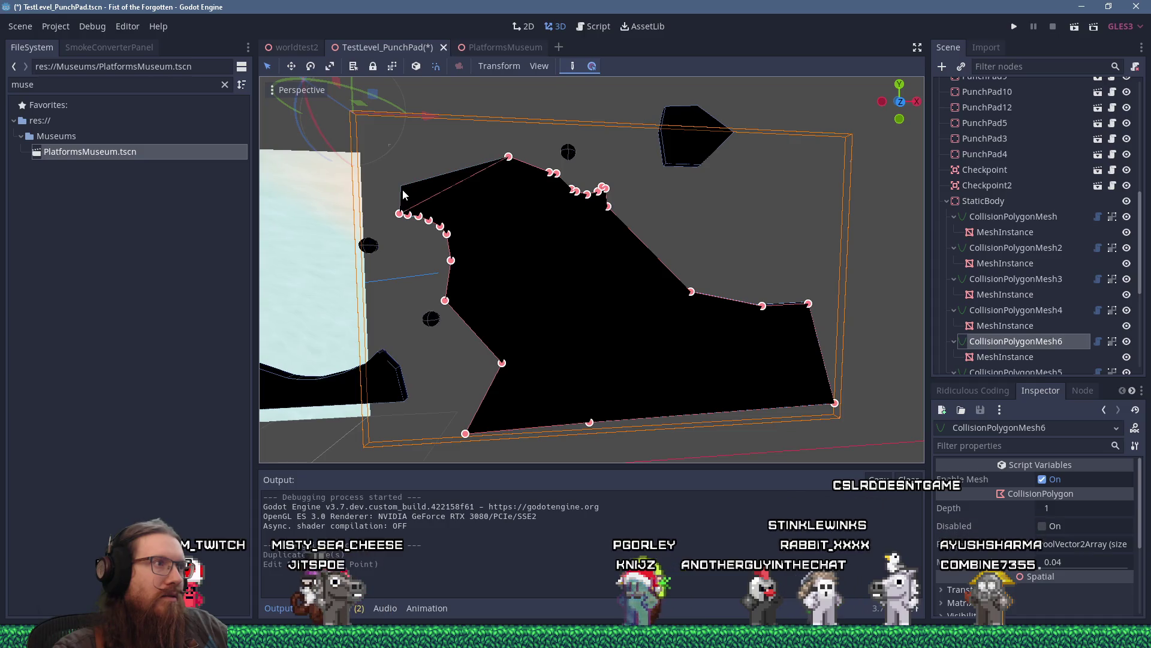
Delete four left-side vertices of the duplicate and drag two vertices into a dividing edge.
right_click(399, 213)
right_click(409, 214)
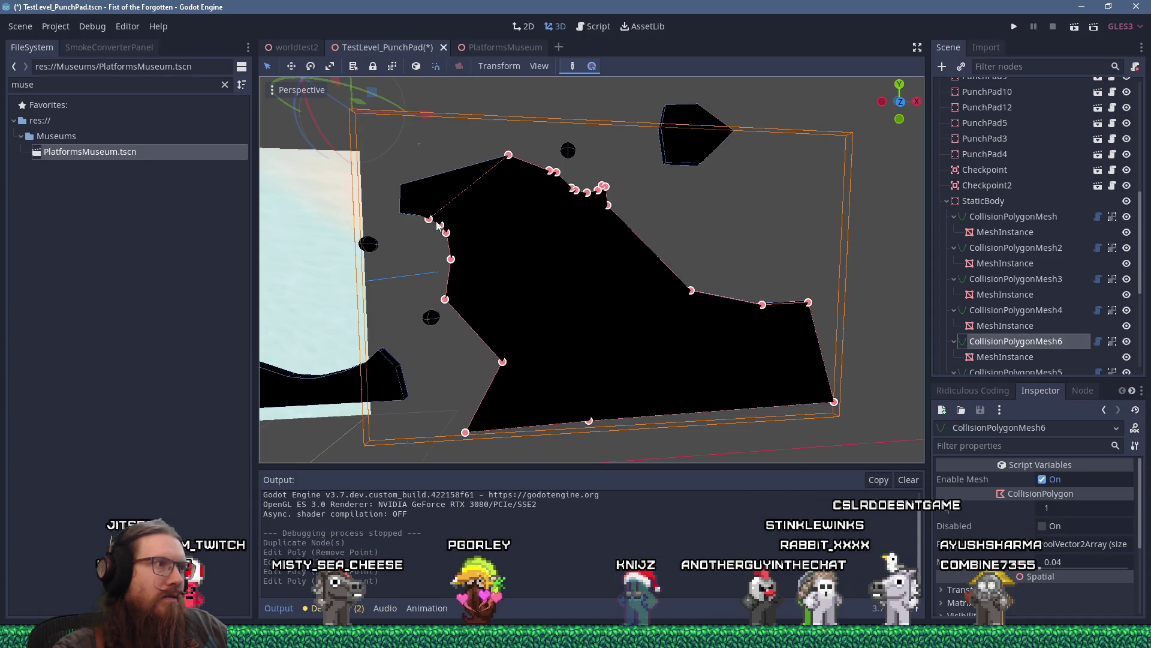
right_click(451, 259)
right_click(445, 298)
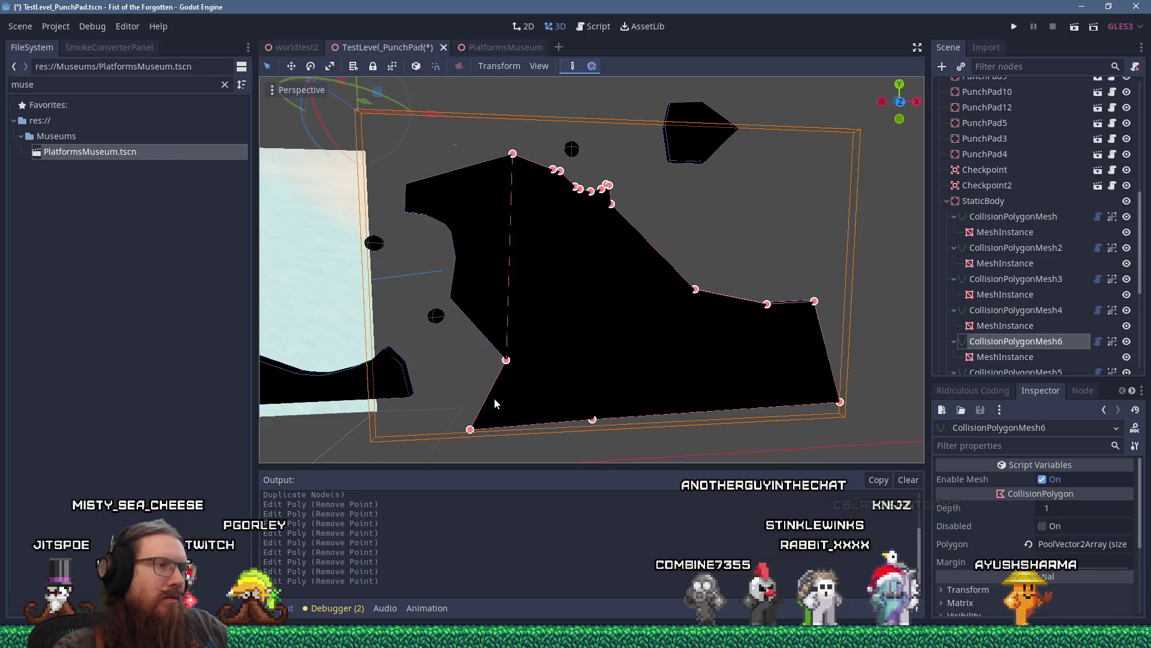
drag(523, 310, 533, 257)
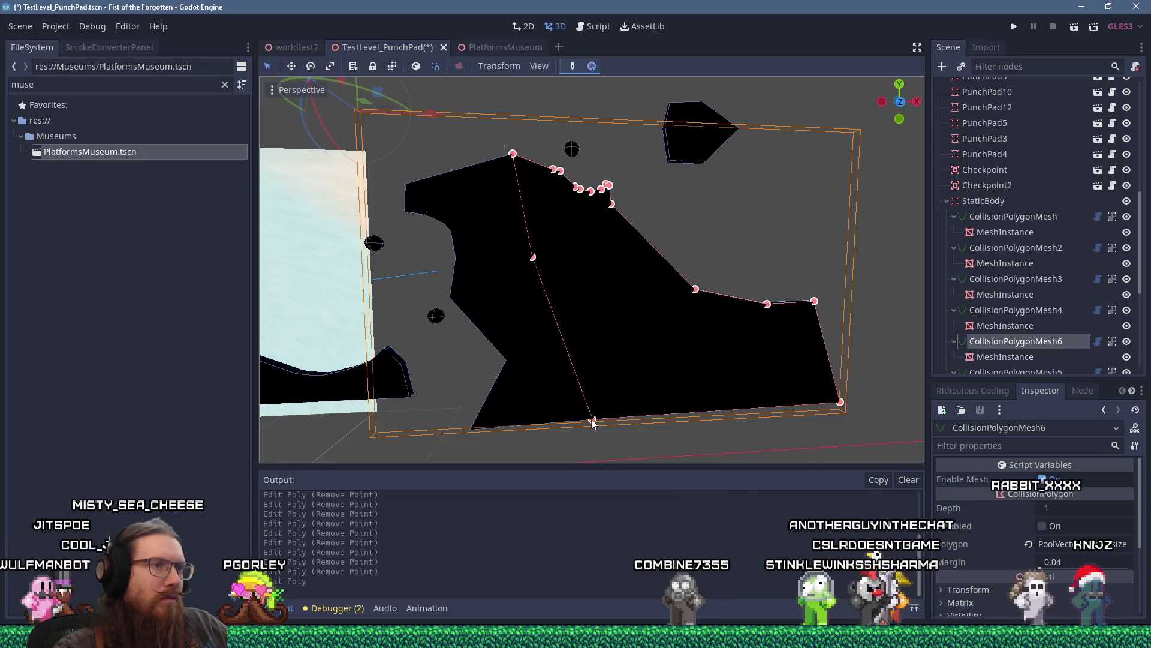
mouse_move(594, 421)
mouse_down()
mouse_move(605, 397)
mouse_move(604, 415)
mouse_move(619, 423)
mouse_up()
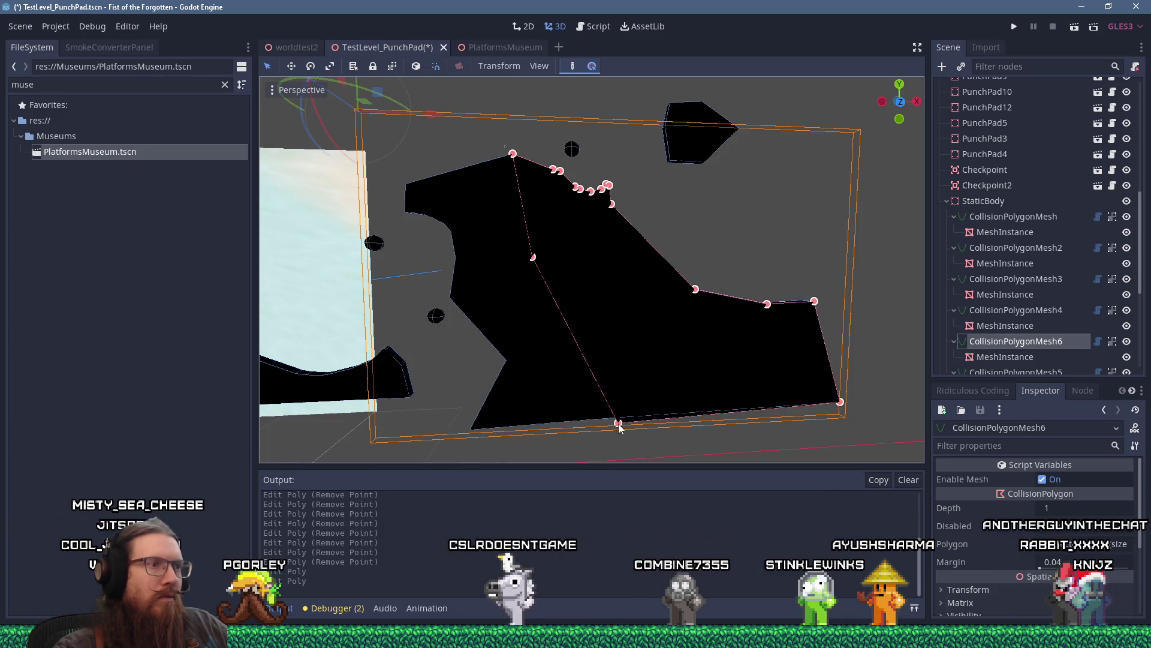
click(1019, 310)
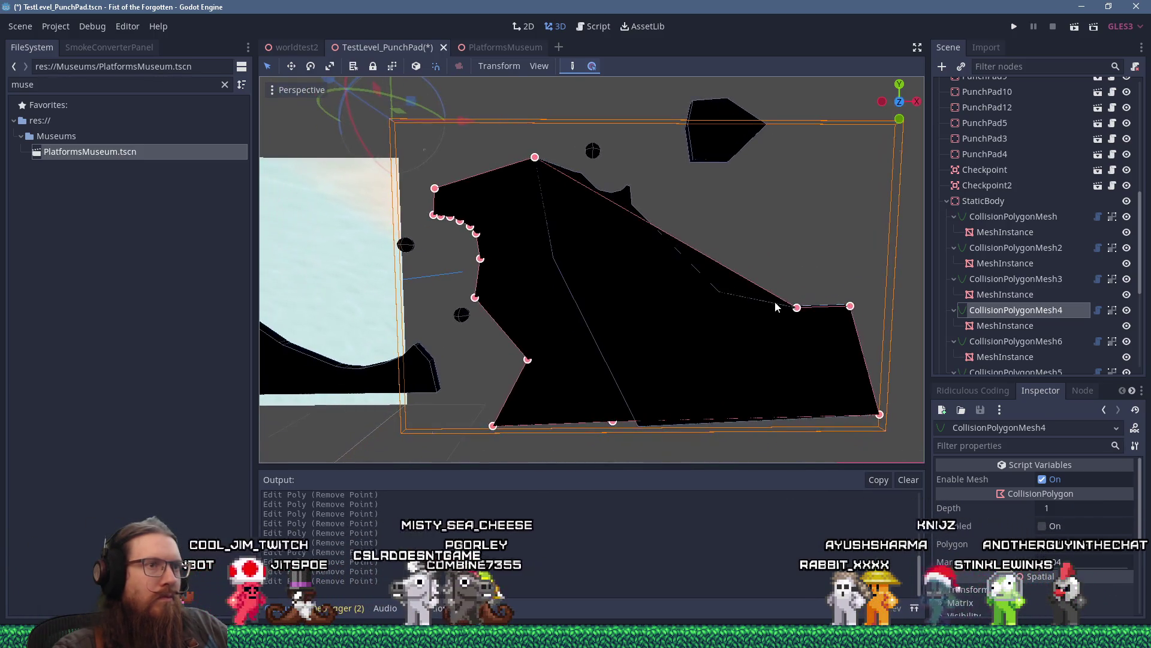
Remove a right-side vertex, move the bottom-right corner outward, and add vertices at the peak.
right_click(832, 309)
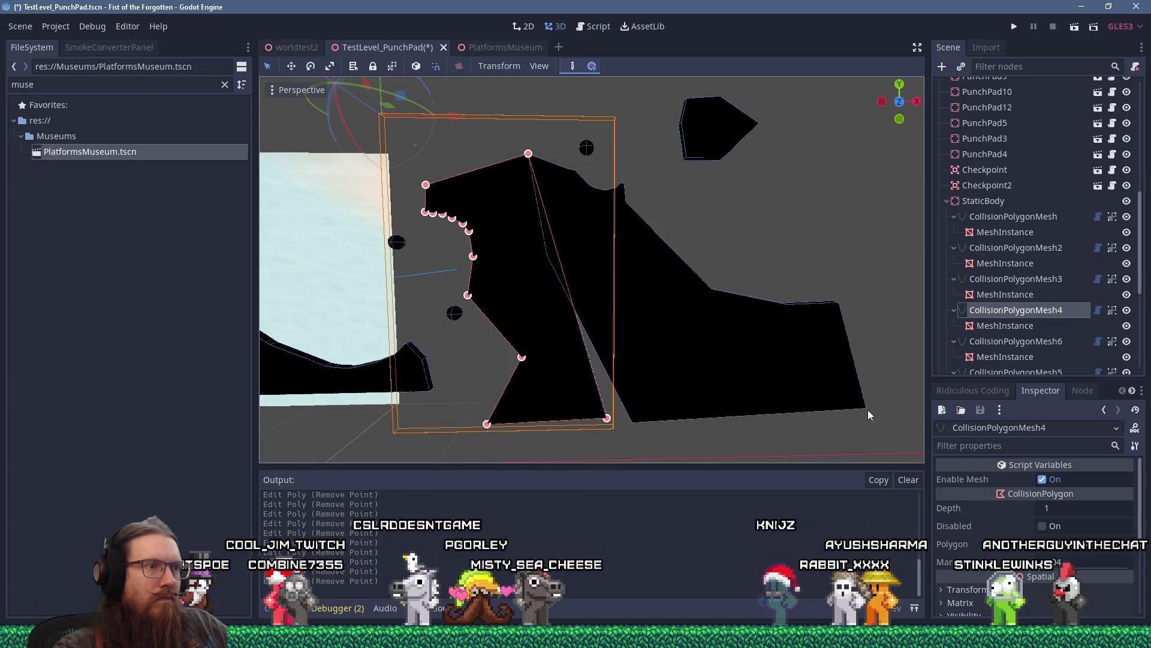
drag(607, 420, 645, 431)
scroll(614, 332, up, 5)
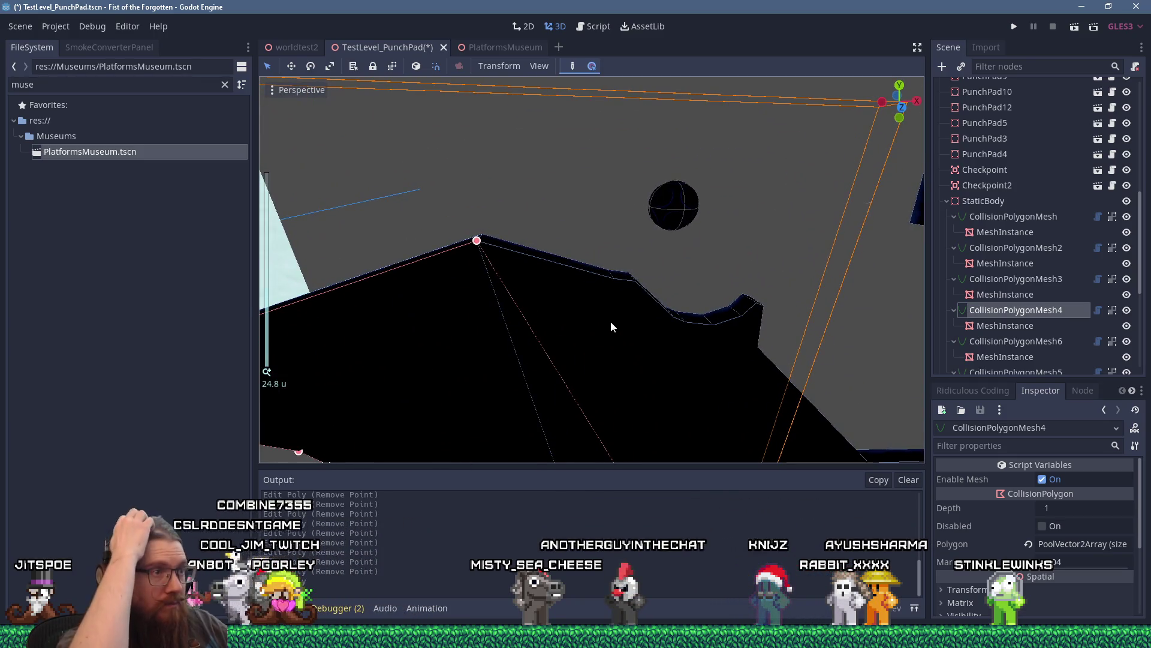
scroll(555, 253, up, 4)
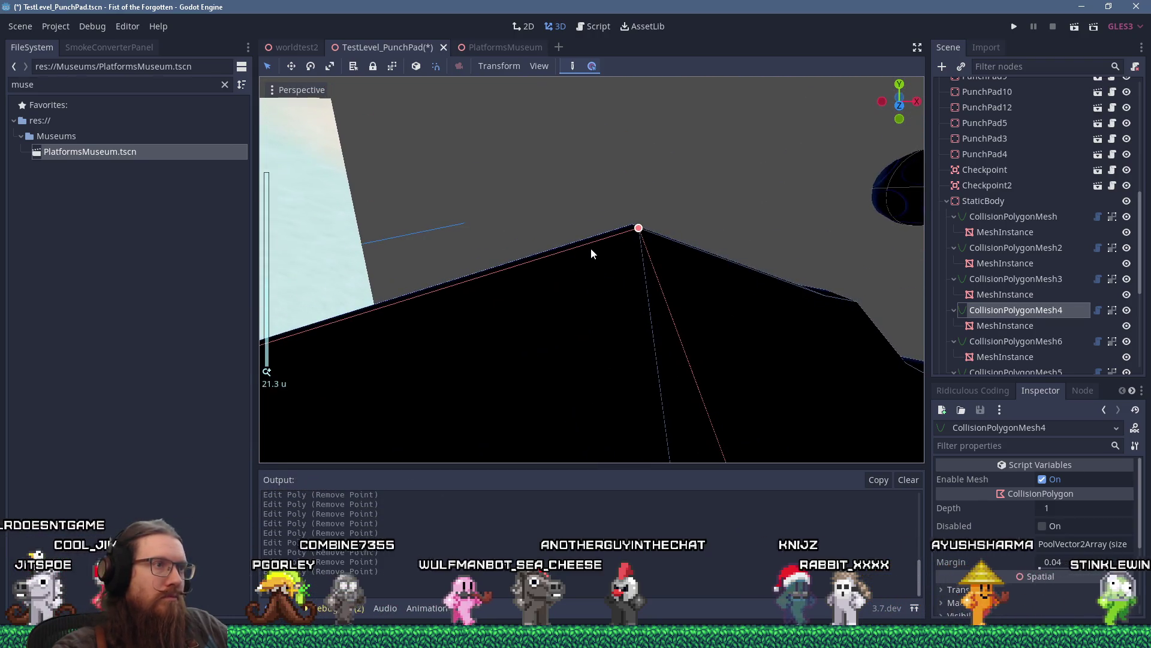
click(590, 242)
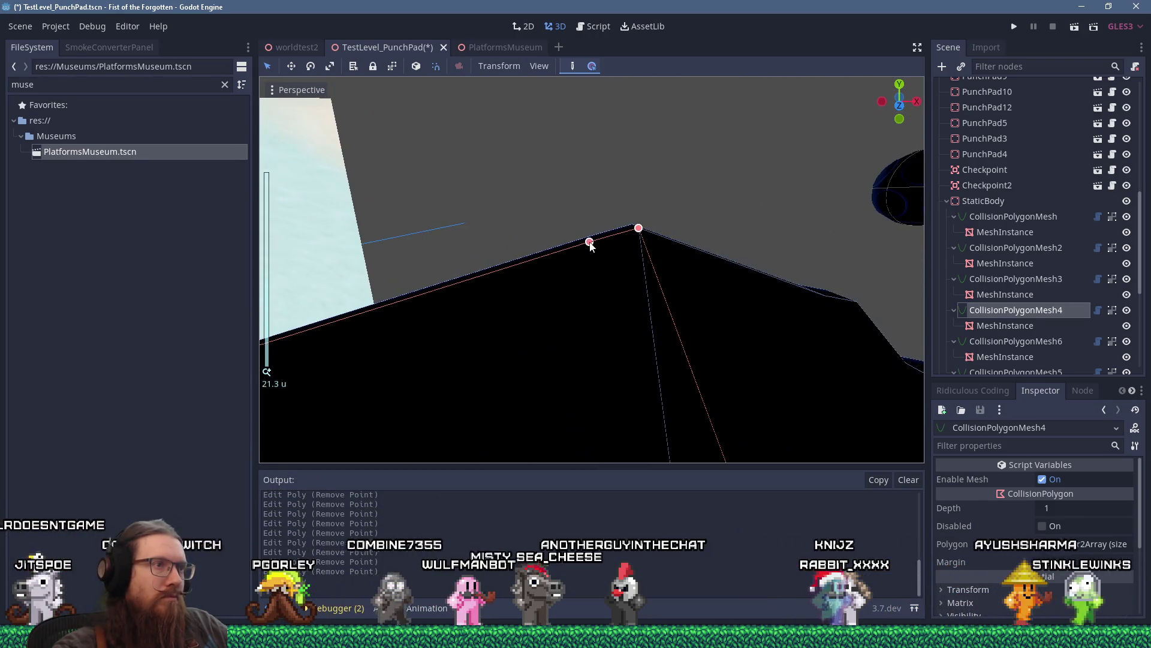
drag(589, 242, 599, 233)
click(576, 239)
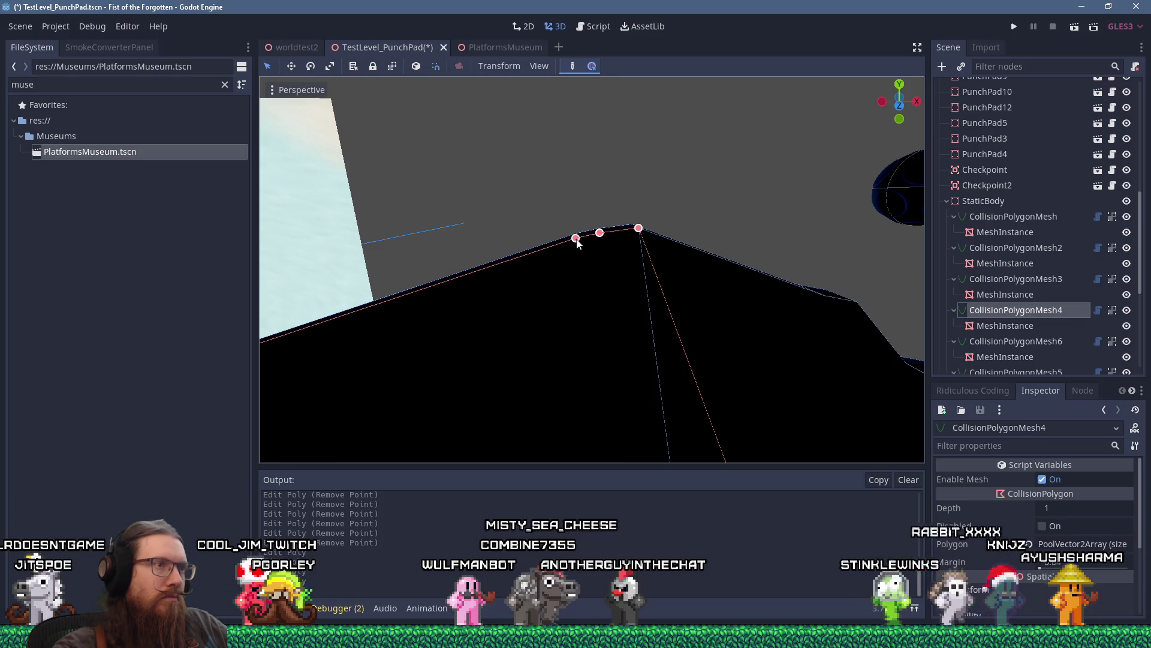
Add vertices at the top-left corner, along the left edge, and just left of the peak.
mouse_move(522, 232)
mouse_down()
mouse_move(454, 211)
mouse_move(447, 232)
mouse_move(517, 237)
mouse_move(528, 221)
mouse_up()
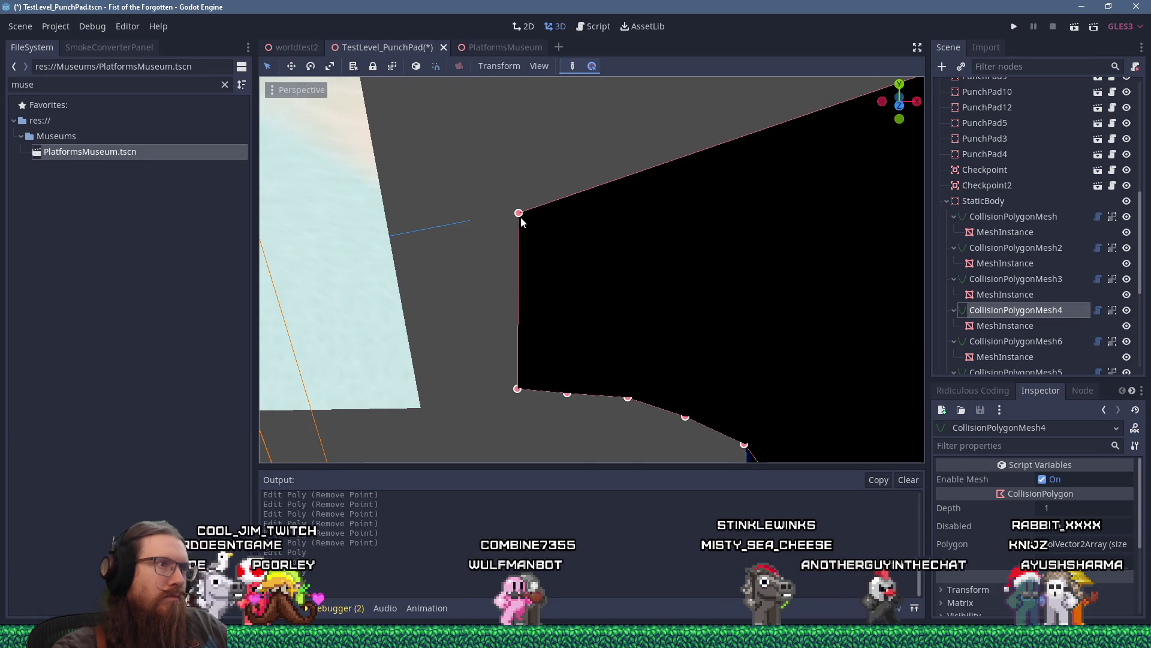
click(513, 221)
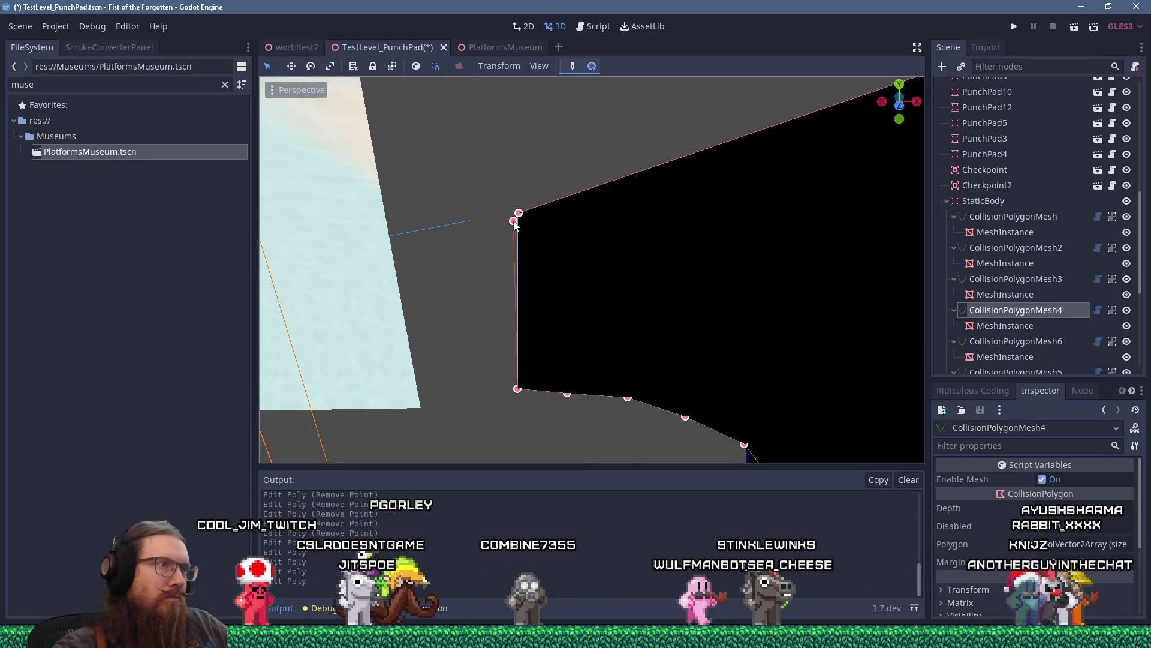
drag(514, 224, 514, 225)
mouse_move(511, 271)
mouse_down()
mouse_move(517, 216)
mouse_move(535, 258)
mouse_up()
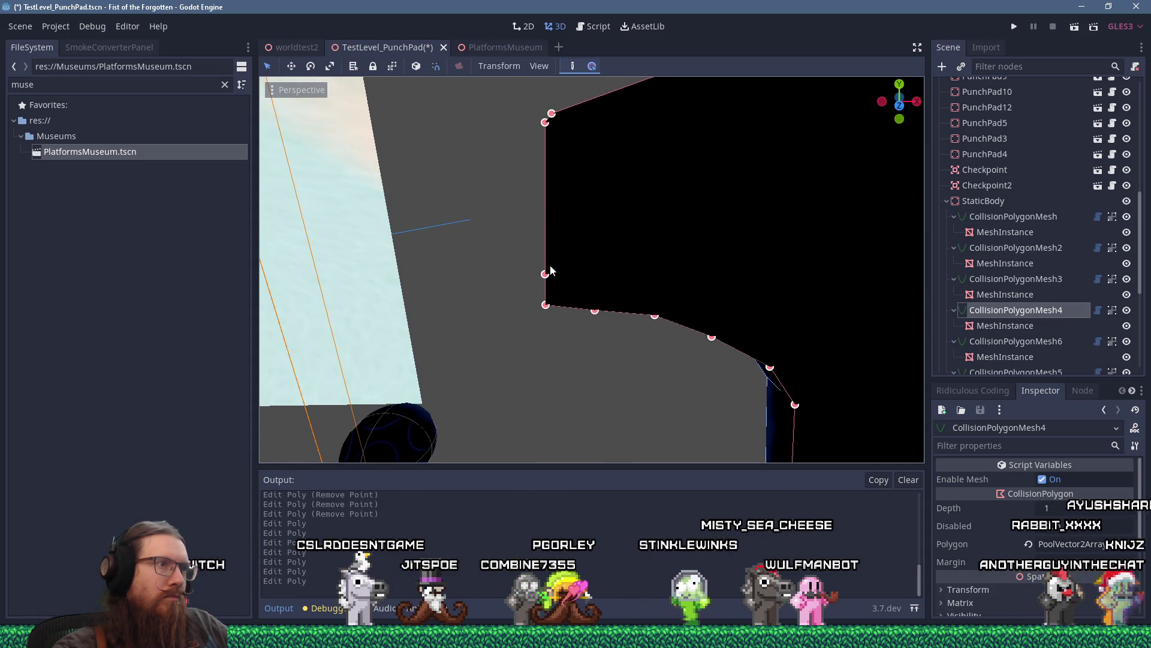
click(548, 264)
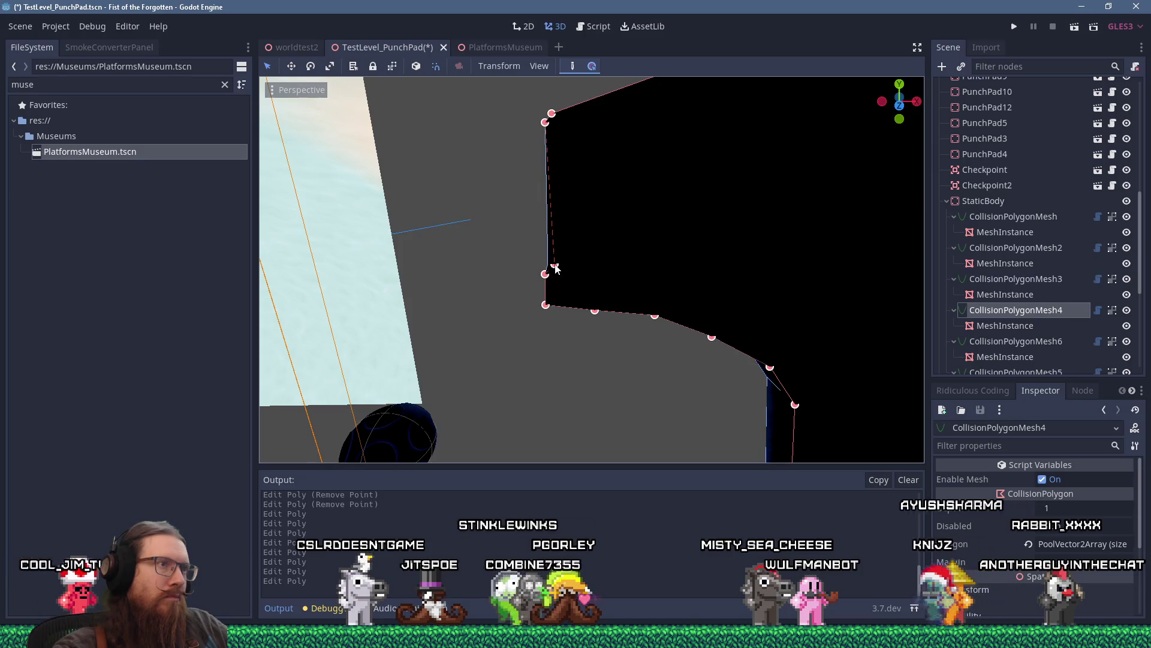
mouse_move(553, 270)
mouse_down()
mouse_move(547, 207)
mouse_move(549, 289)
mouse_move(632, 268)
mouse_move(555, 313)
mouse_move(509, 217)
mouse_move(539, 238)
mouse_move(568, 231)
mouse_move(553, 160)
mouse_move(567, 253)
mouse_move(625, 325)
mouse_up()
scroll(566, 251, up, 5)
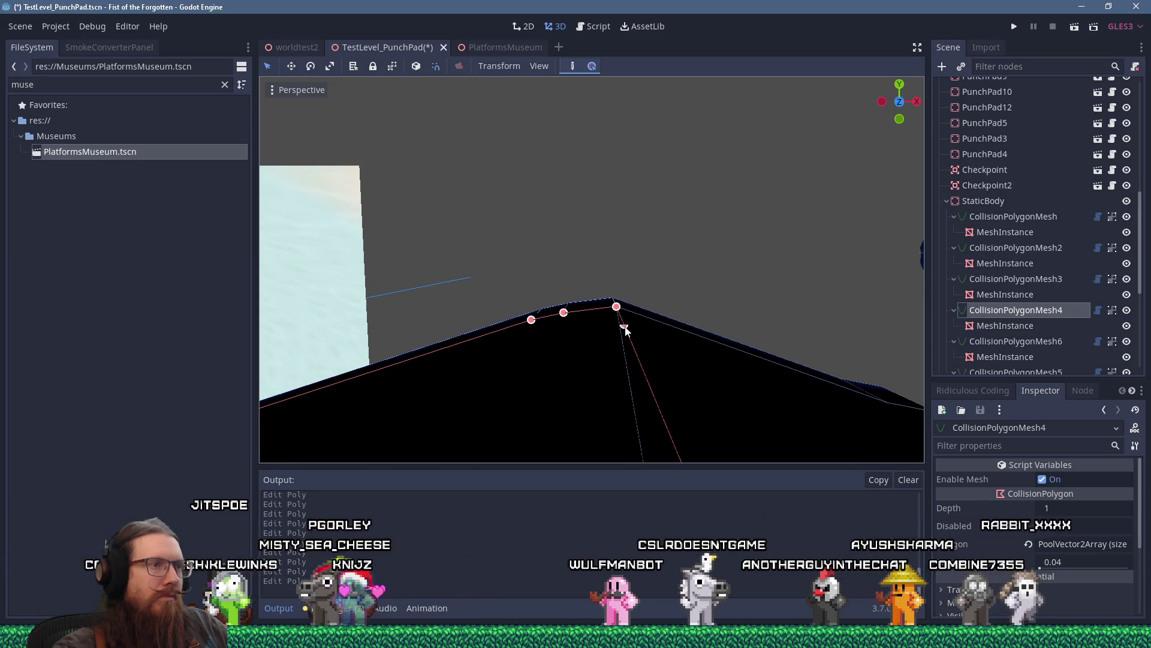
click(601, 304)
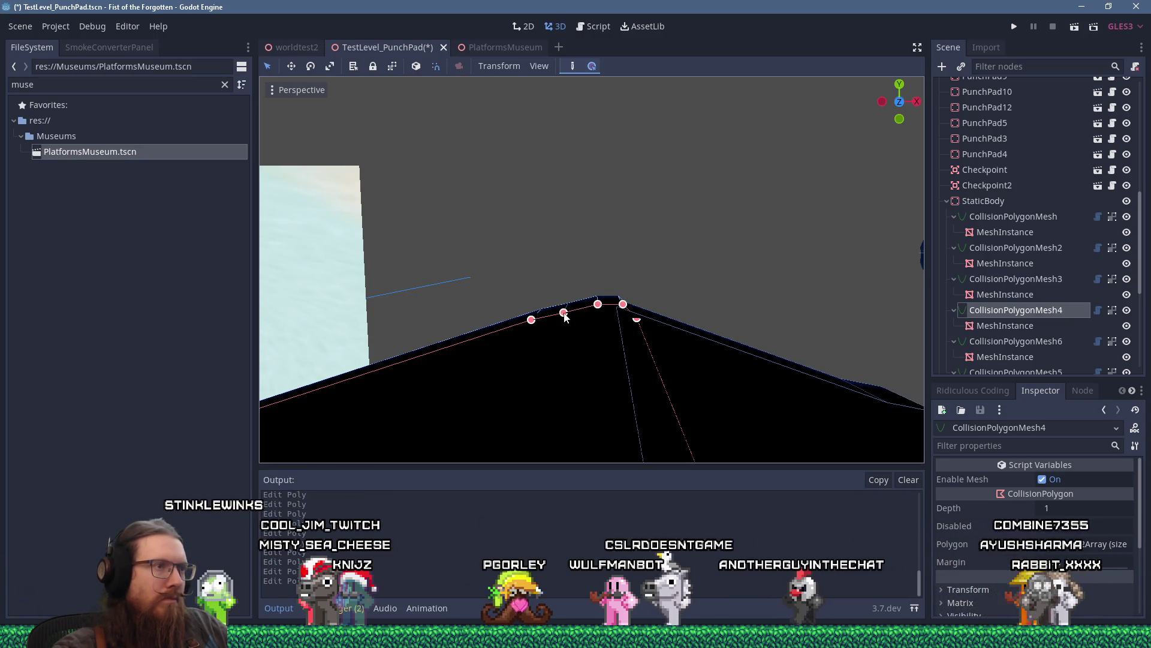
scroll(556, 316, down, 3)
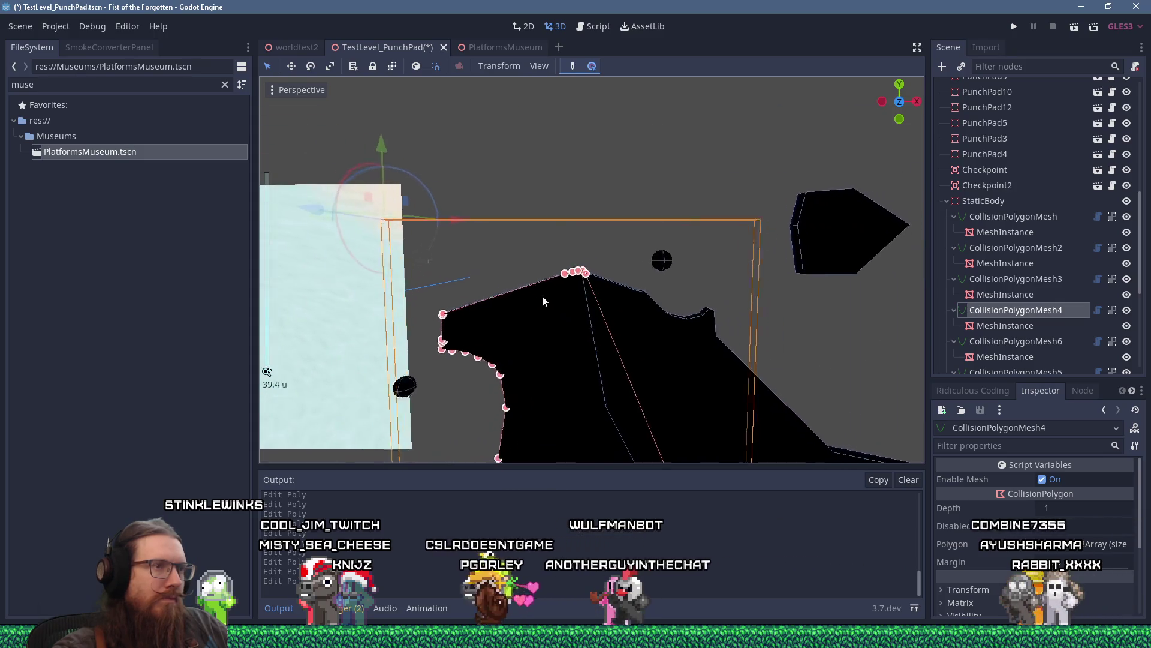
Select CollisionPolygonMesh6 and place and adjust vertices along its notched top edge.
click(535, 277)
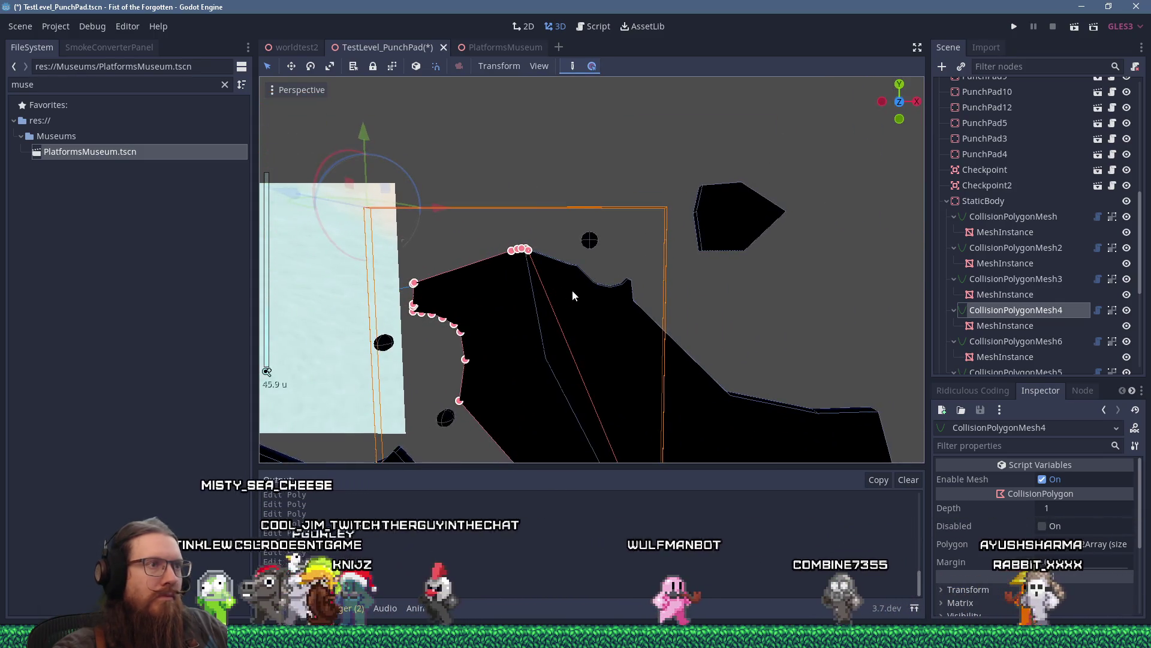
scroll(580, 289, up, 2)
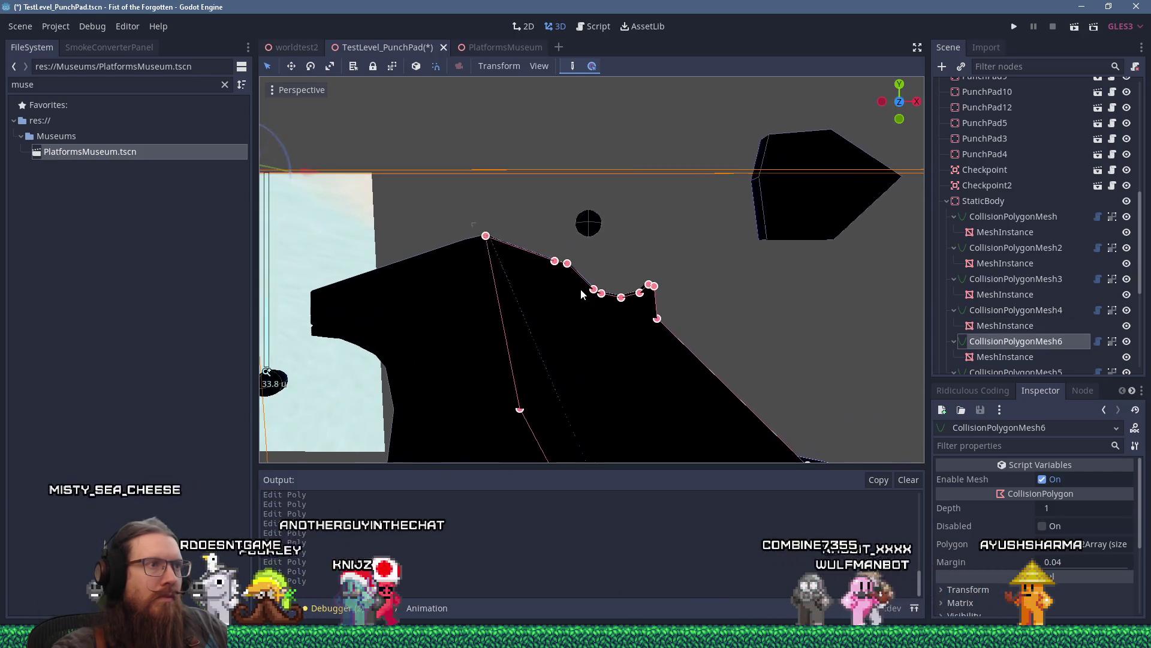
scroll(587, 305, up, 4)
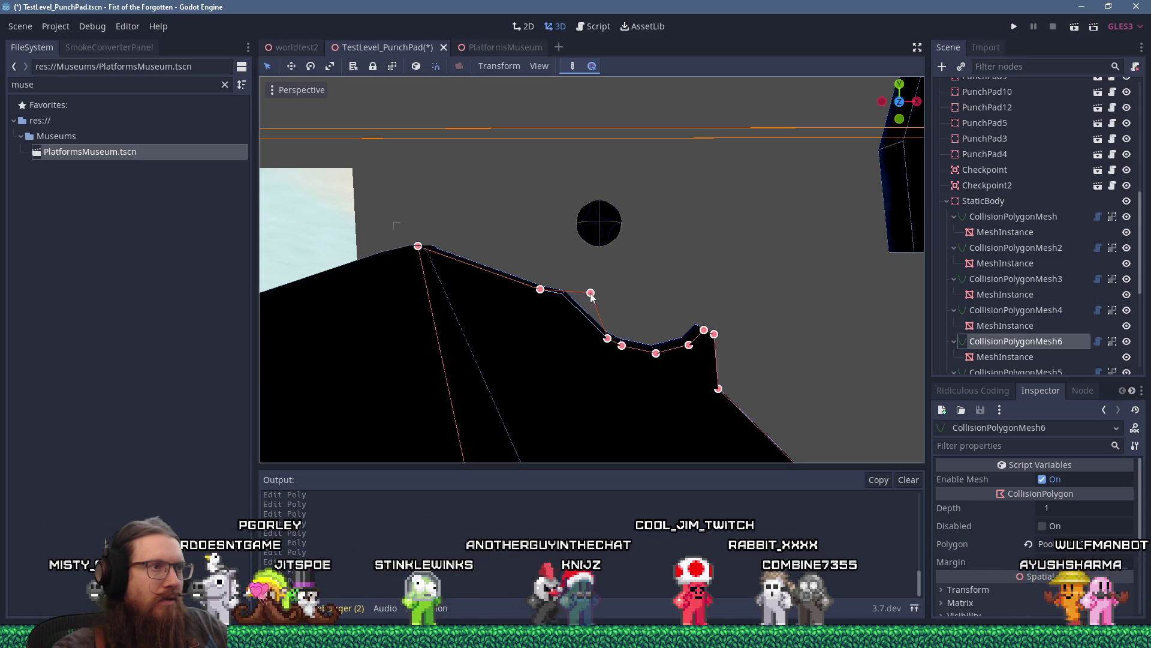
drag(606, 332, 561, 280)
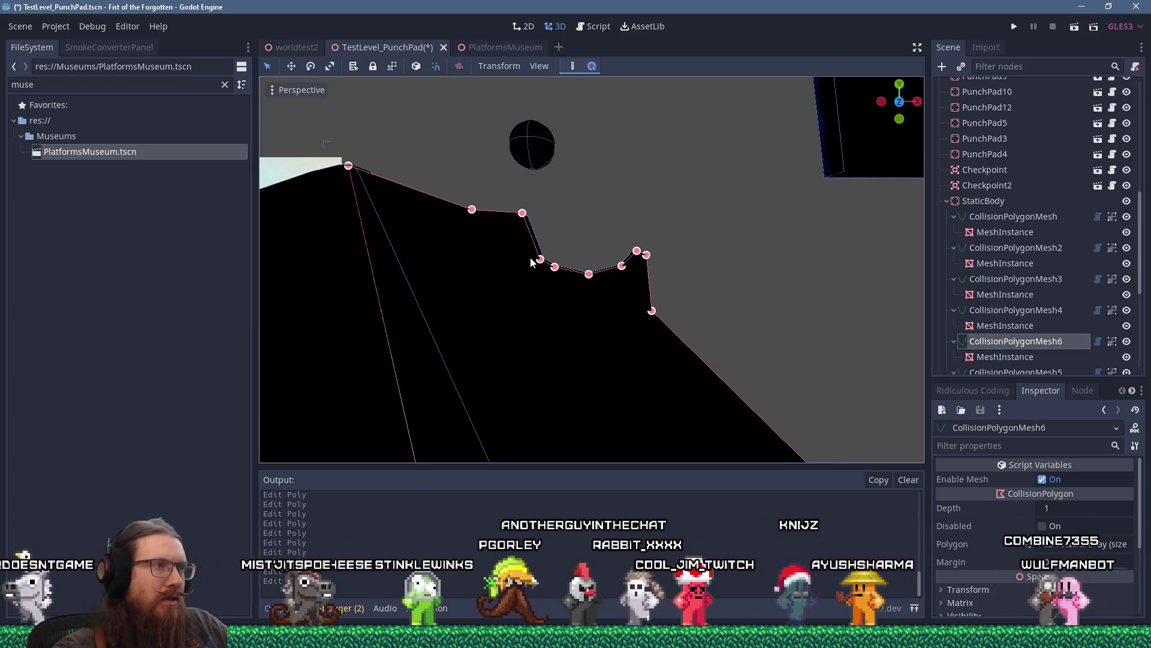
drag(474, 232, 539, 280)
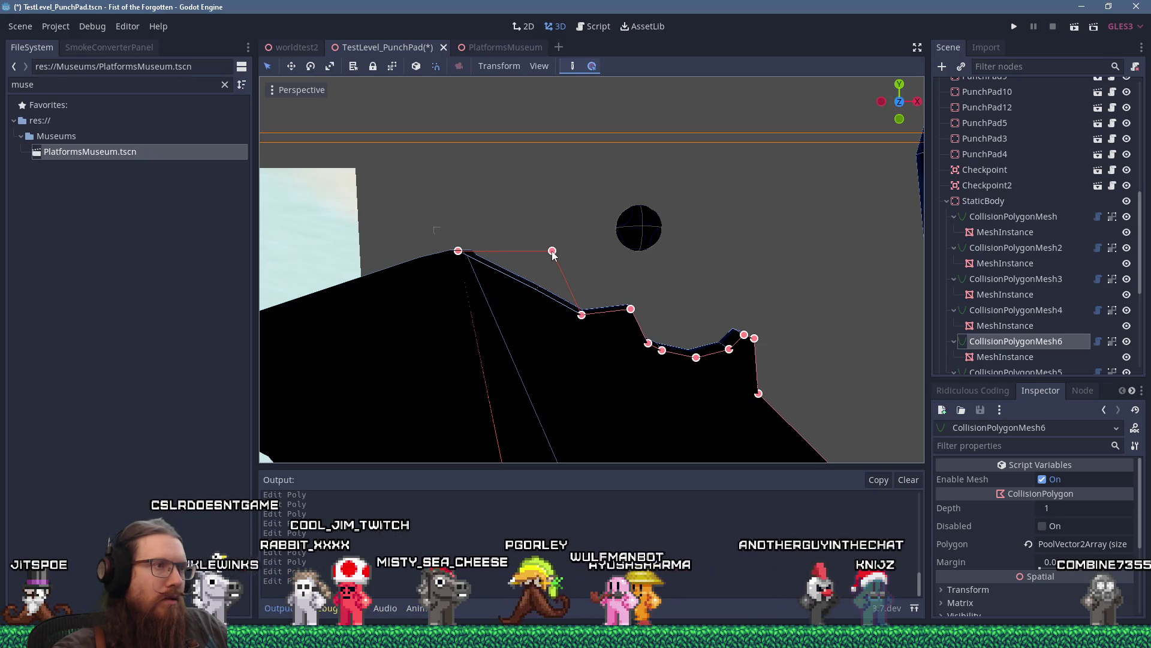
drag(563, 270, 571, 269)
Look over the polygon's top edge from several views, then select Checkpoint2.
scroll(541, 256, up, 4)
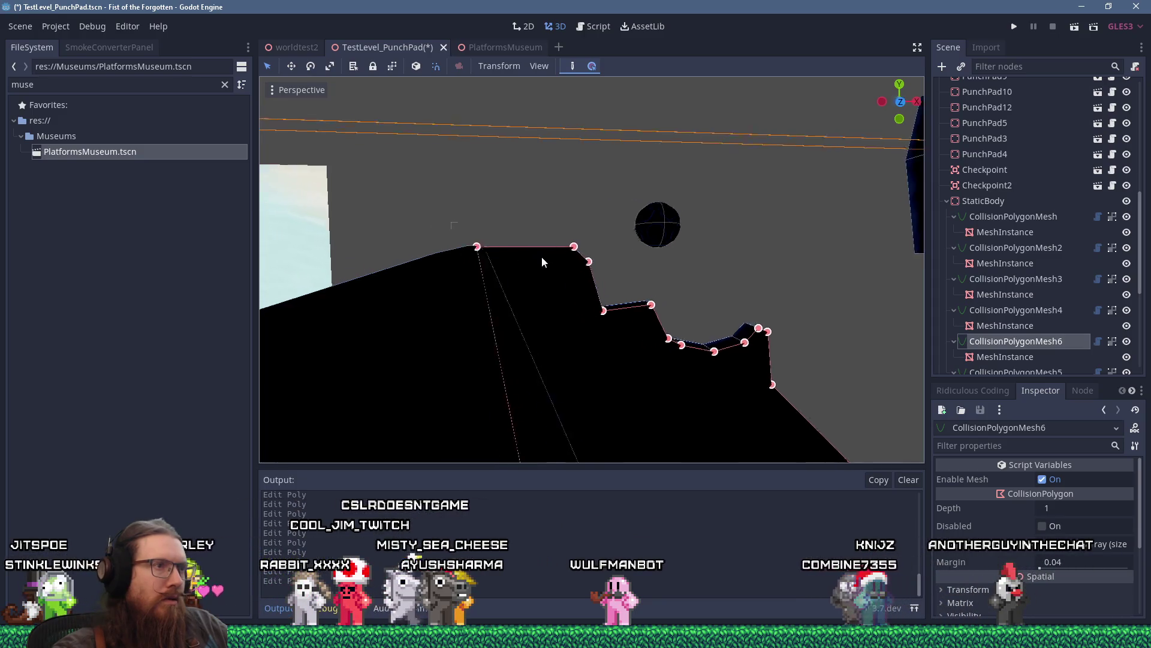
mouse_move(565, 274)
mouse_down()
mouse_move(511, 270)
mouse_move(486, 291)
mouse_up()
scroll(491, 288, down, 5)
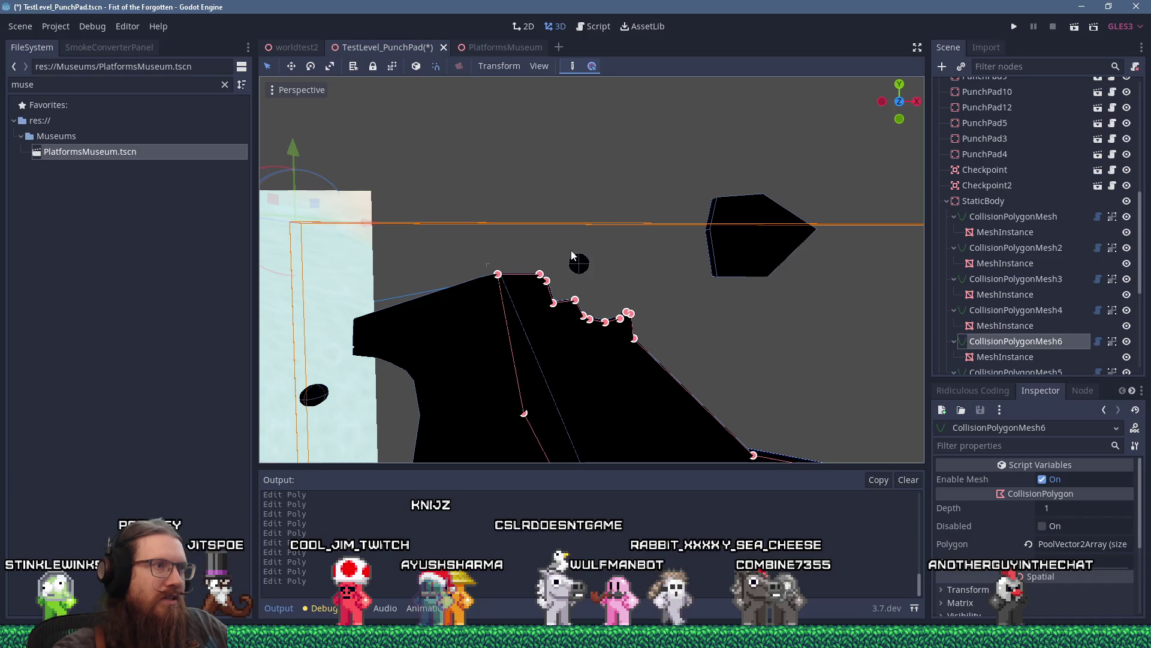
scroll(582, 243, up, 4)
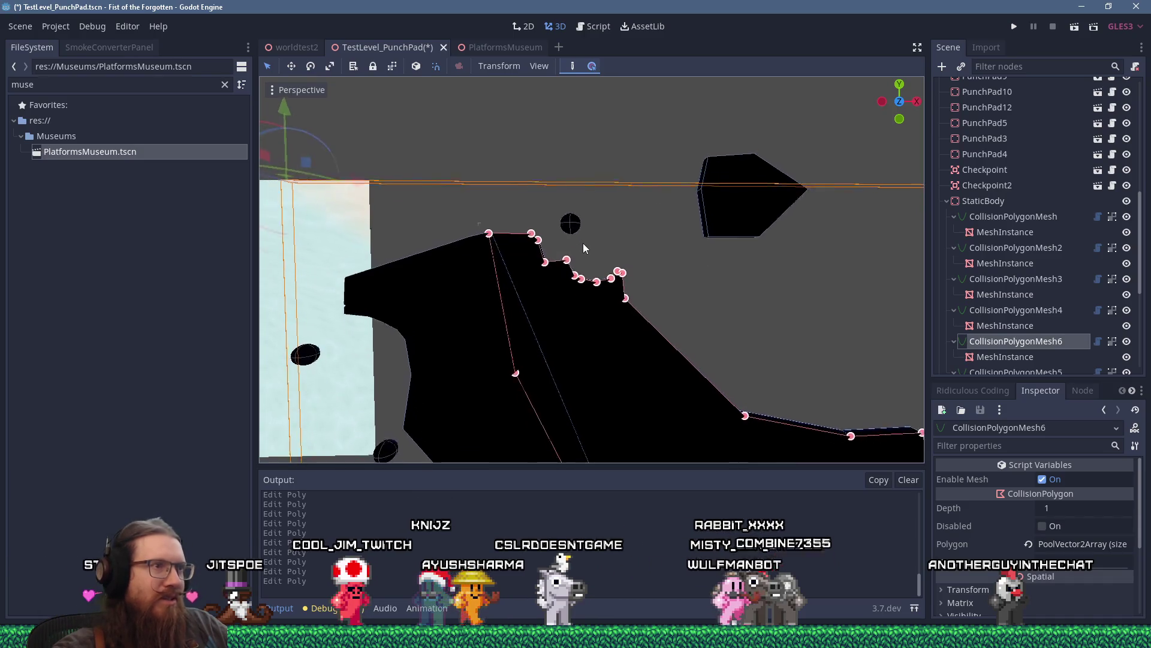
scroll(555, 261, up, 3)
mouse_move(552, 264)
mouse_down()
mouse_move(555, 288)
mouse_move(592, 276)
mouse_move(582, 298)
mouse_up()
scroll(587, 304, down, 3)
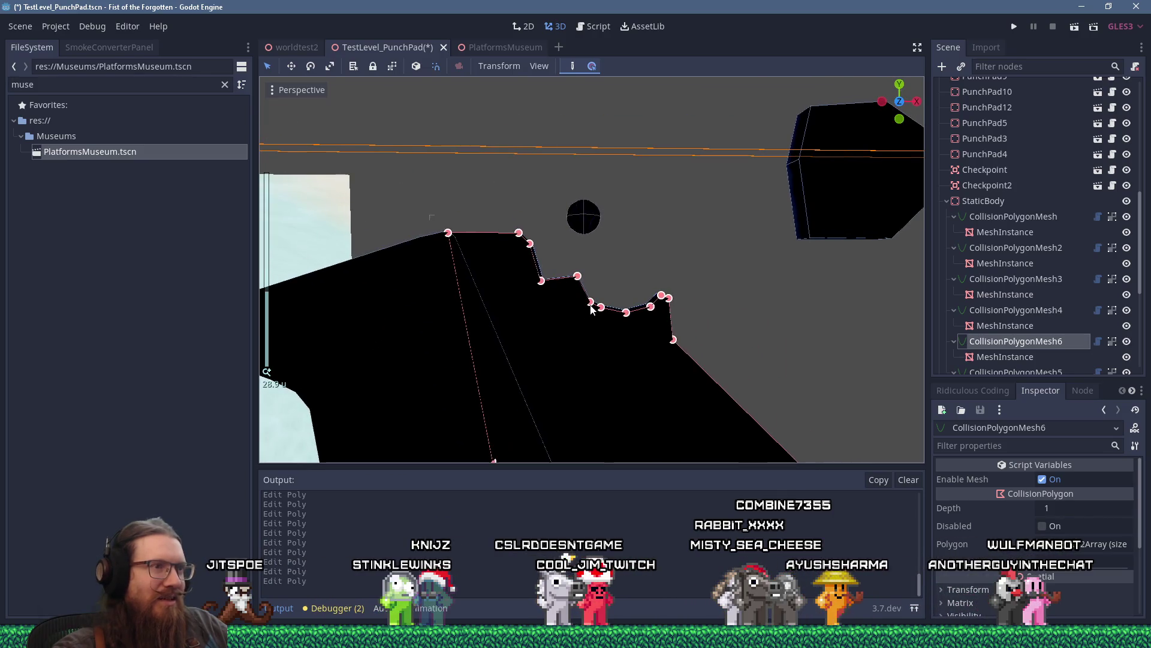
scroll(591, 304, down, 10)
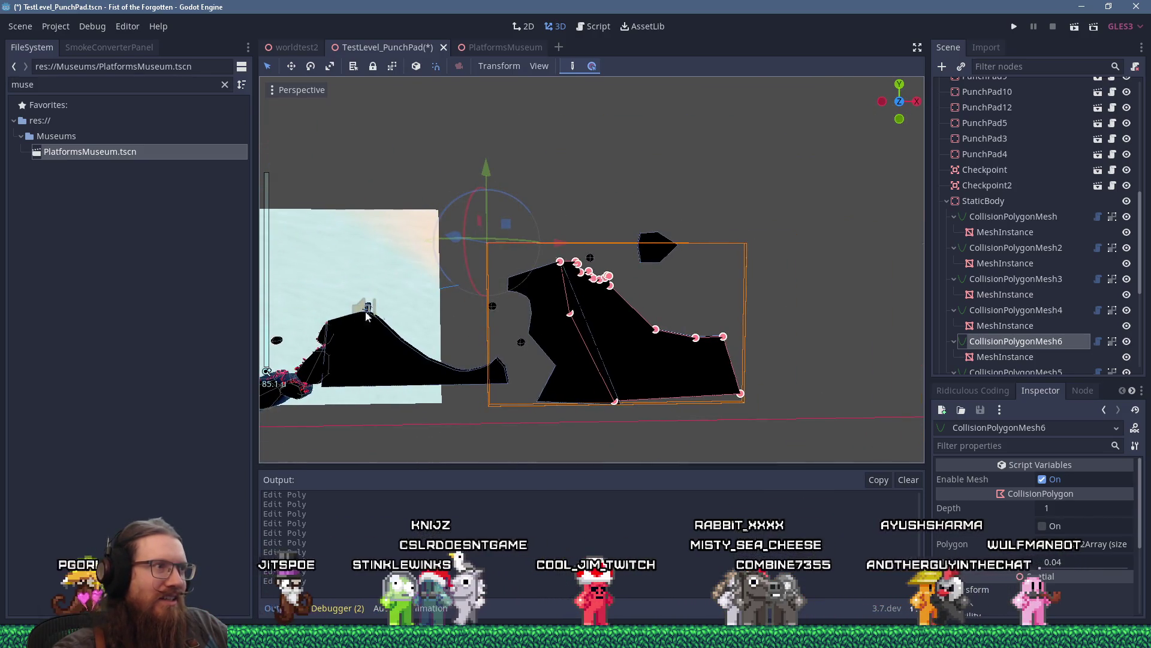
click(368, 307)
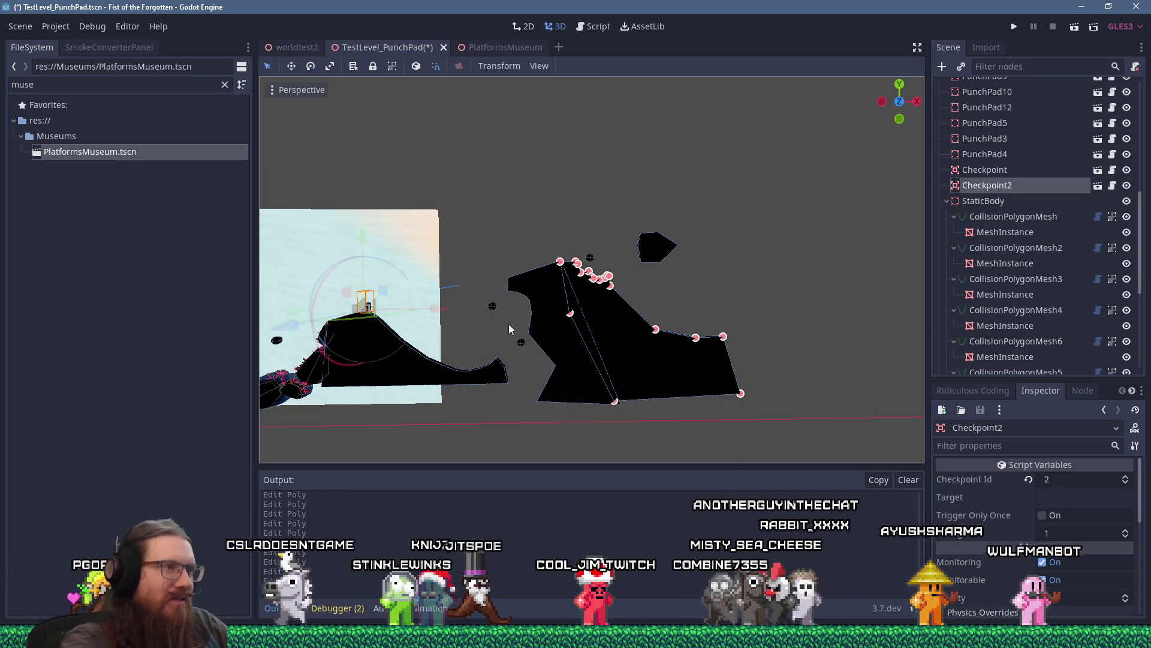
Duplicate Checkpoint2 into Checkpoint3, frame it, and save the TestLevel_PunchPad scene.
key(ctrl+d)
key(f)
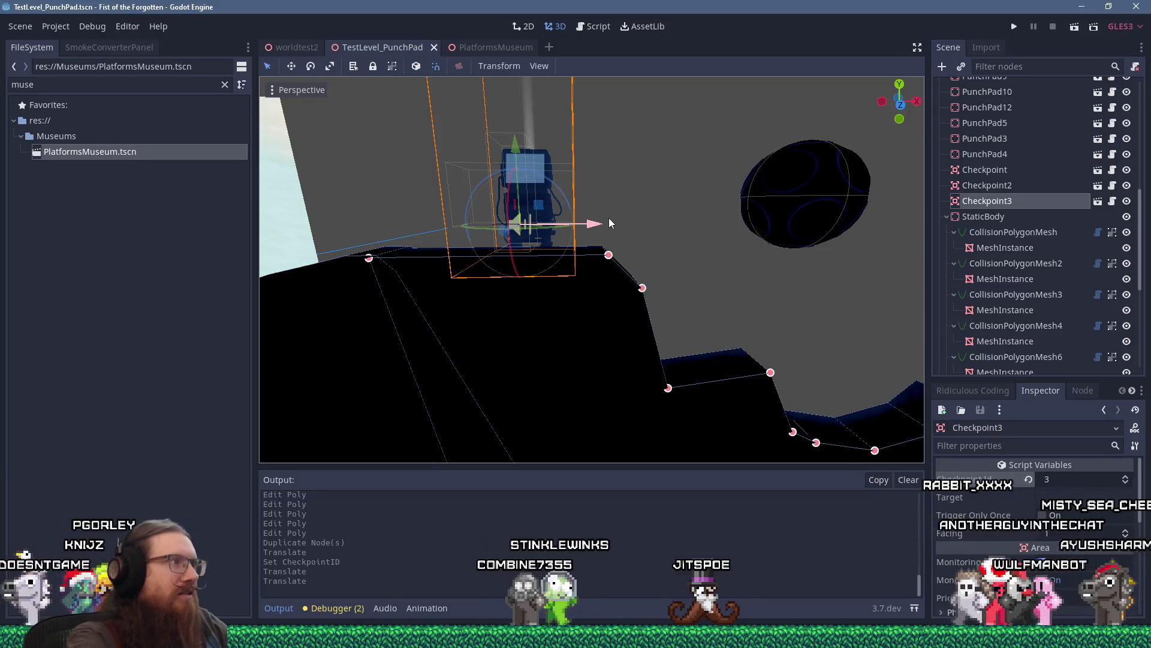
key(ctrl+s)
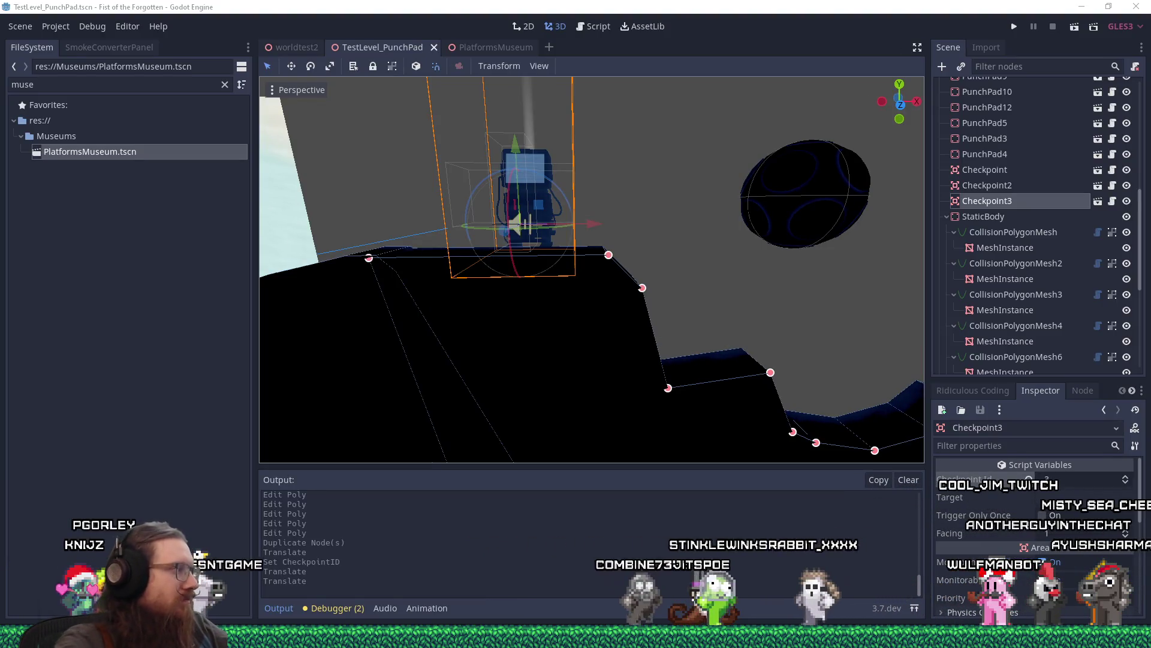
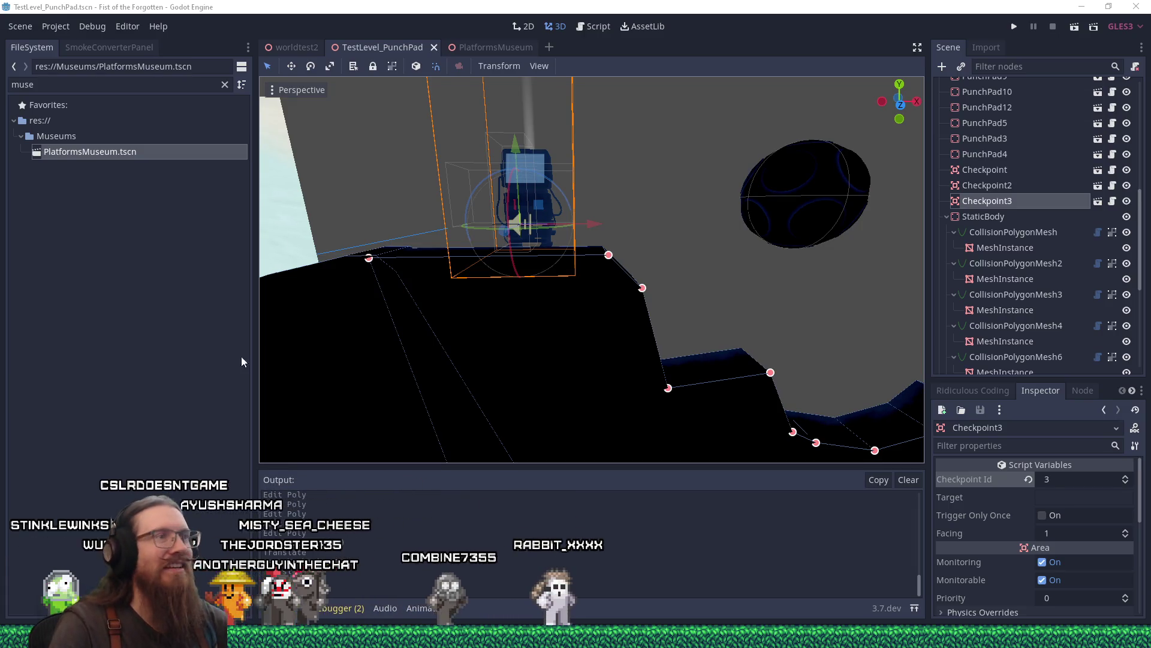
Raise the floating ball PunchPad12 by 0.5 units and save the level to playtest it.
scroll(537, 348, down, 4)
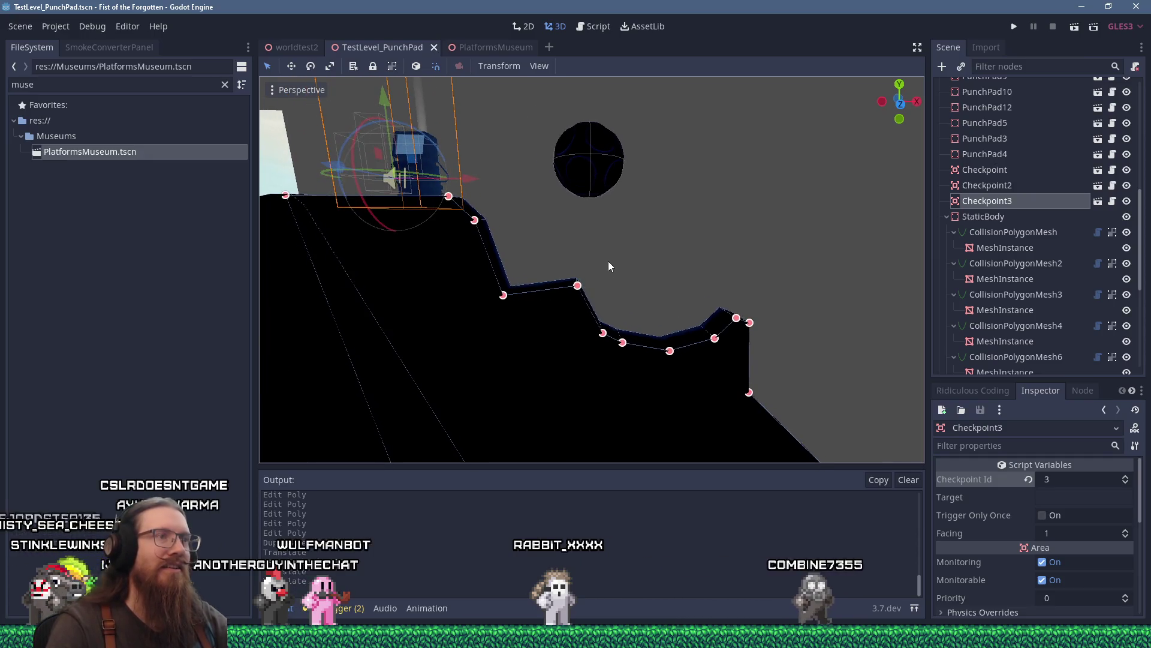
drag(609, 262, 607, 248)
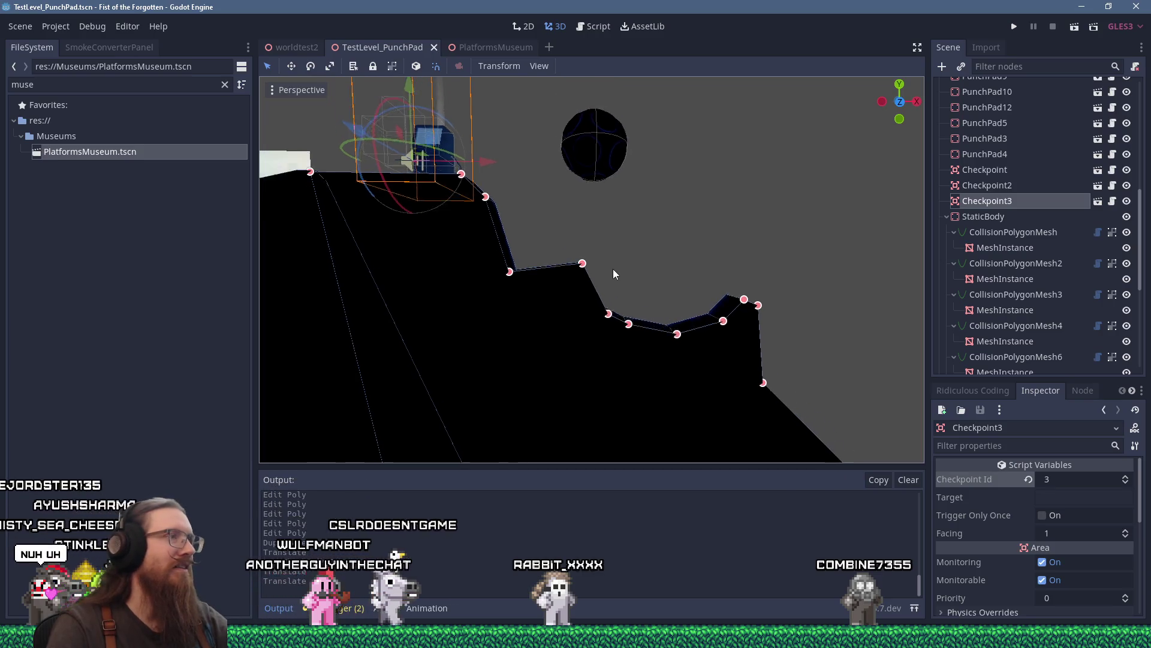
click(598, 183)
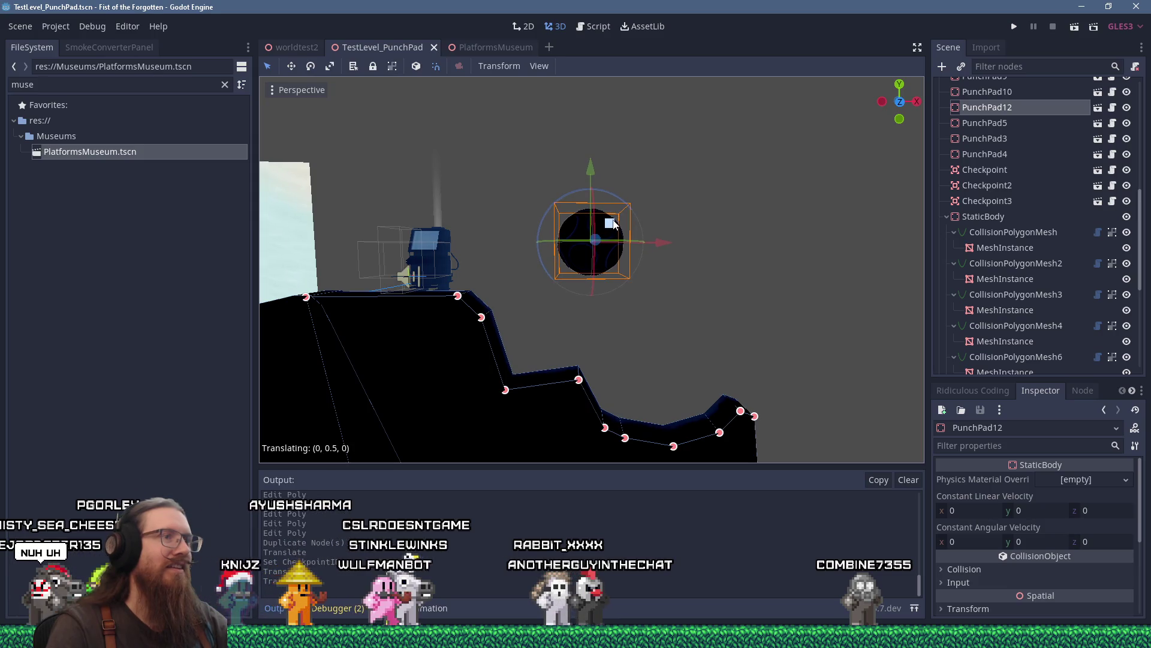
drag(613, 223, 614, 225)
scroll(628, 229, down, 10)
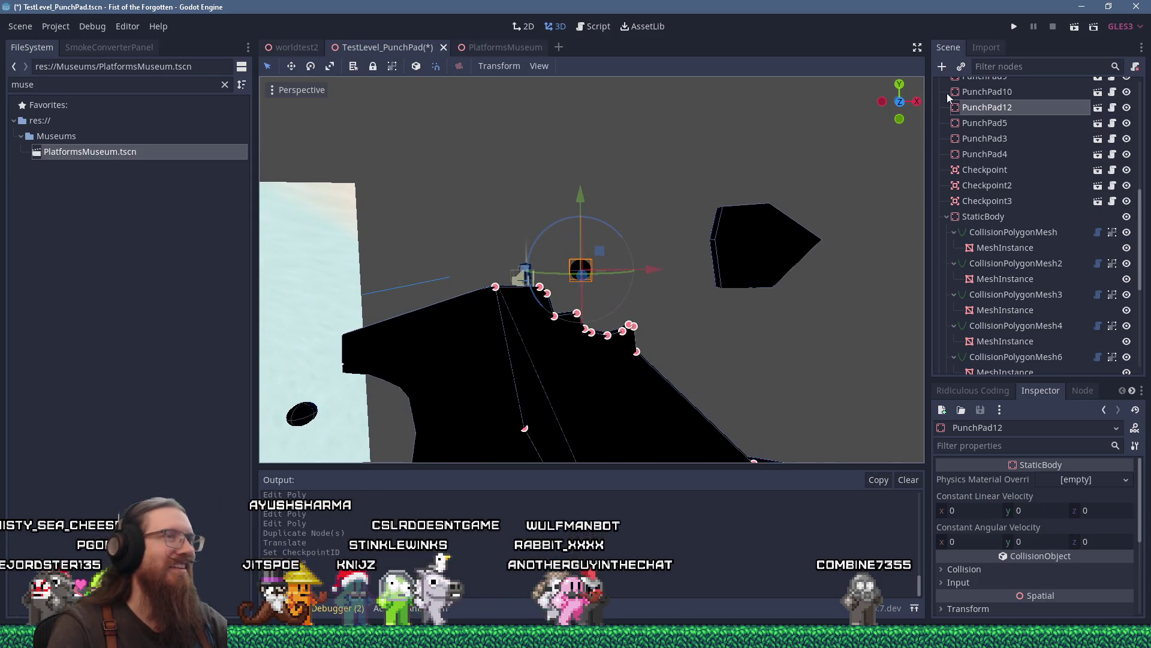
click(1016, 29)
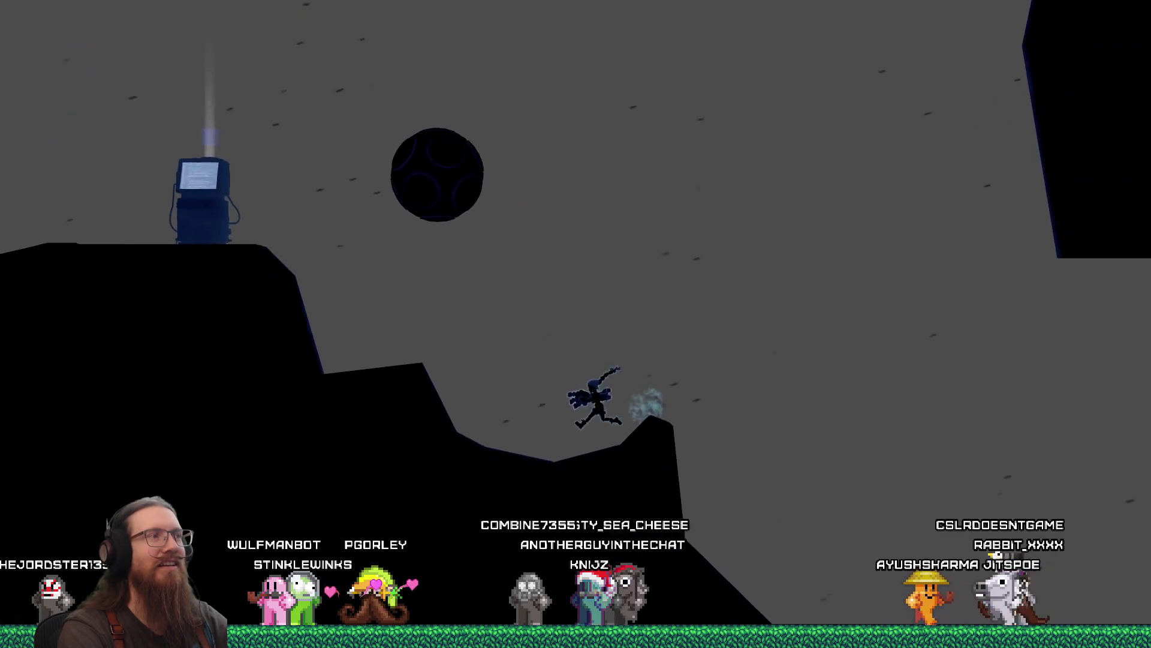
End the playtest by entering the quit command in the game's development console.
key(grave)
text(qui)
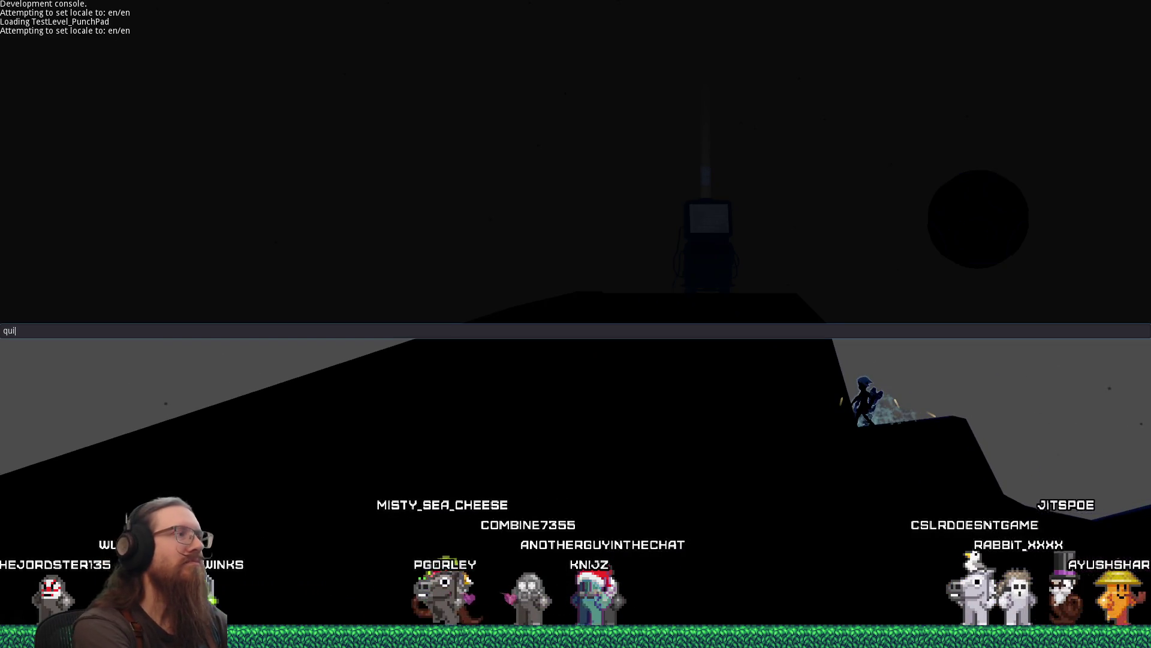
text(t)
key(Return)
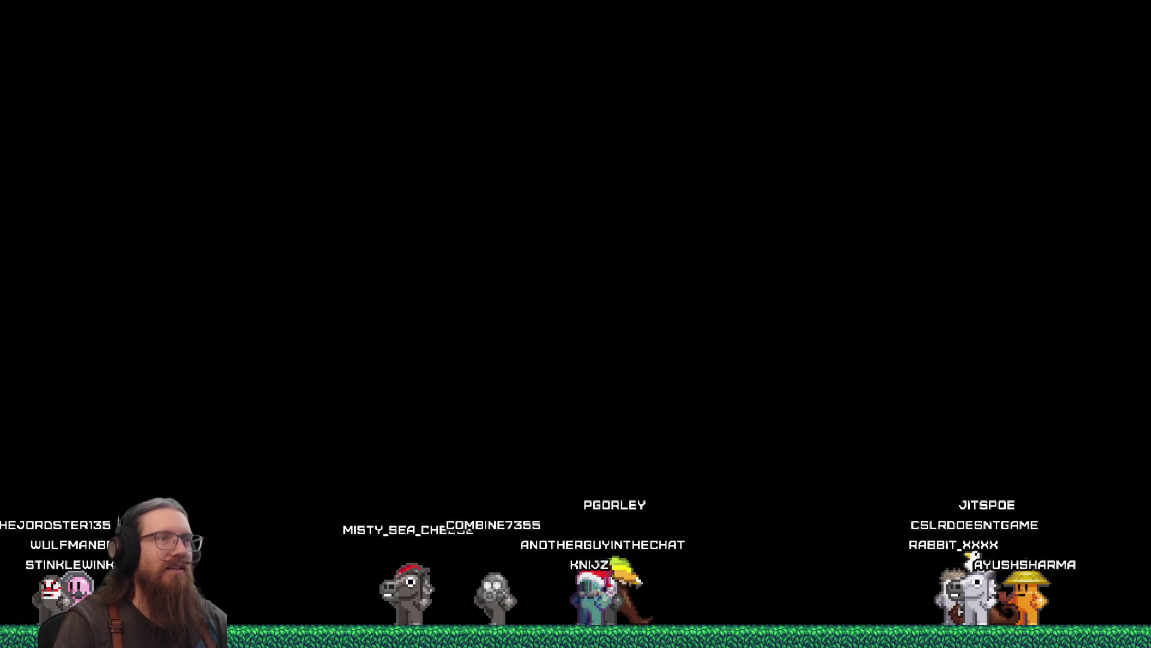
scroll(540, 192, up, 3)
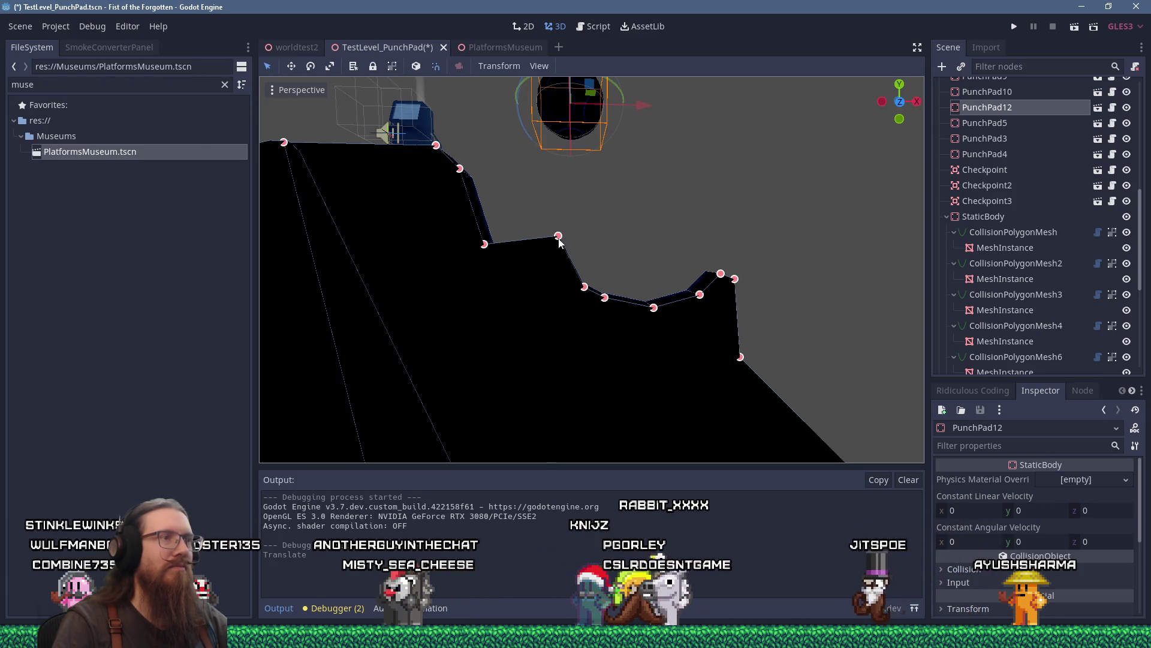
Select the terrain collision polygon CollisionPolygonMesh6 and frame it closely.
click(558, 240)
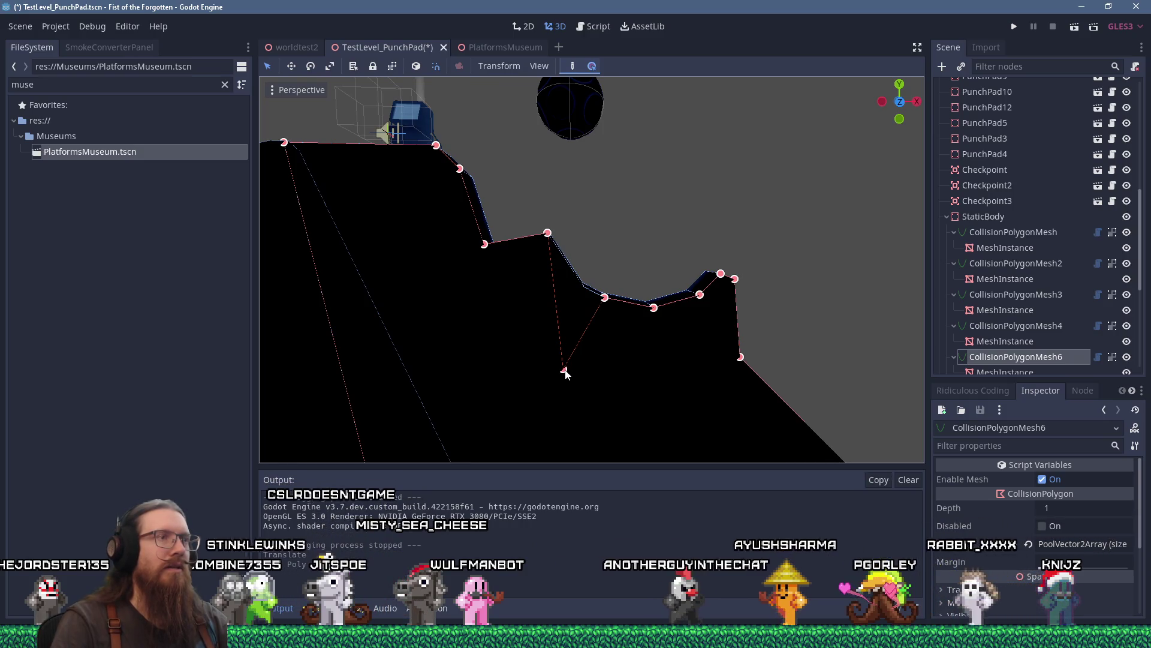
scroll(585, 311, down, 3)
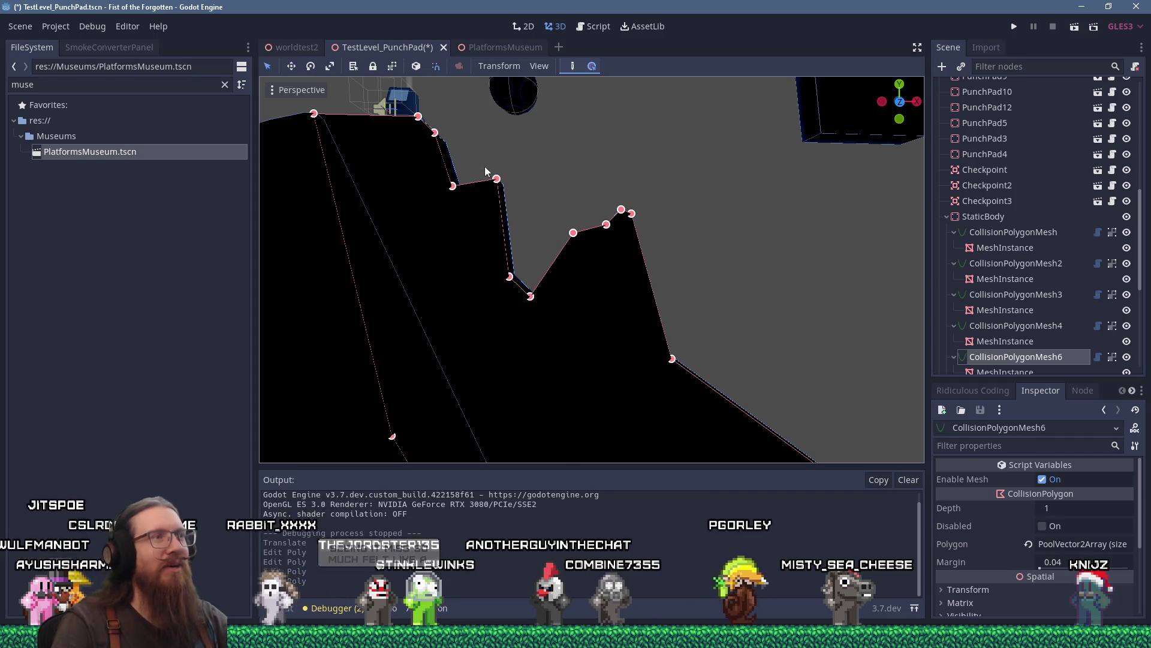
scroll(593, 206, down, 5)
scroll(530, 183, up, 5)
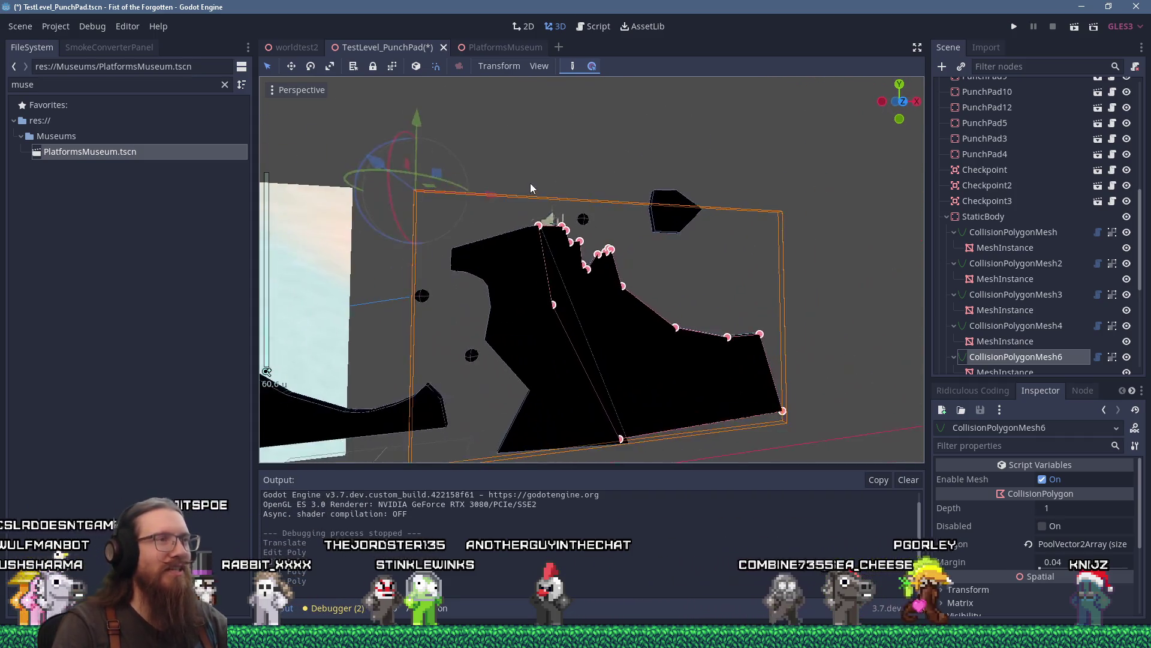
scroll(564, 215, up, 3)
mouse_move(563, 215)
mouse_down()
mouse_move(543, 265)
mouse_move(554, 190)
mouse_up()
Remove the extra corner and pull the tall spike down into a low hump, then save and playtest.
drag(536, 325, 580, 329)
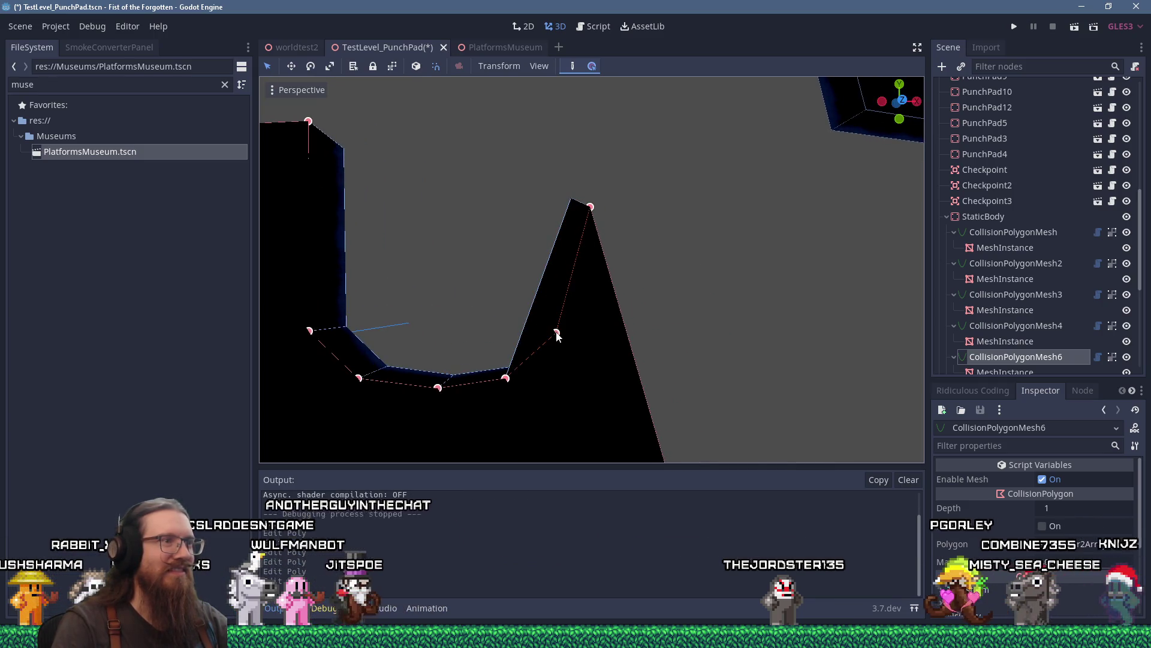
drag(596, 210, 591, 225)
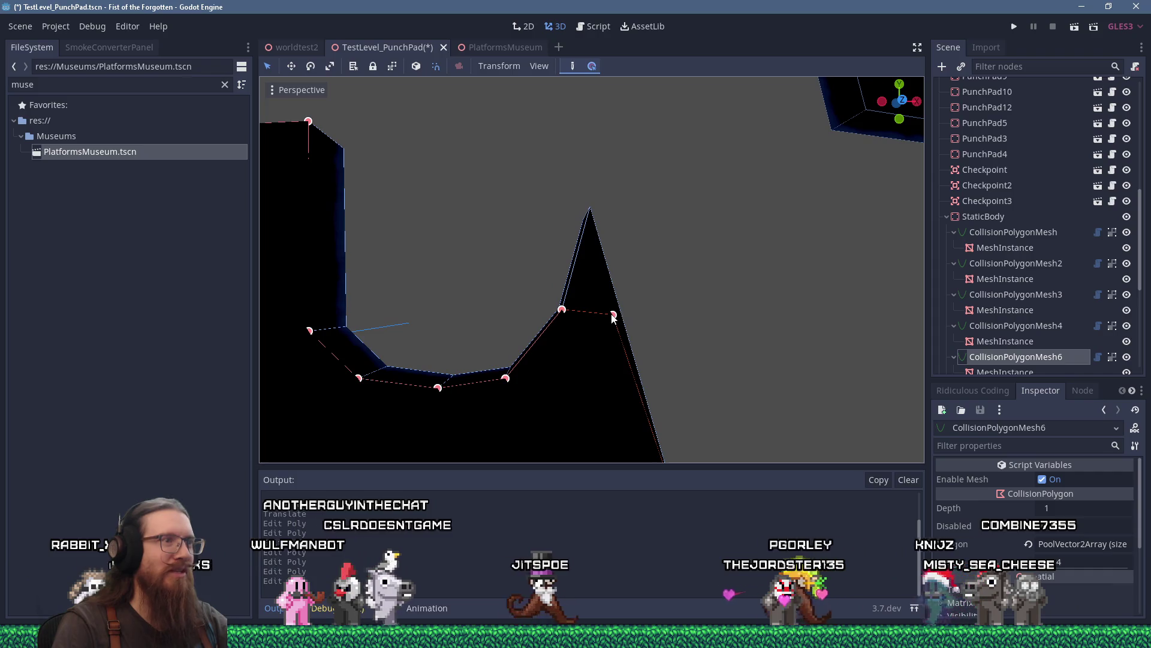
drag(613, 323, 612, 322)
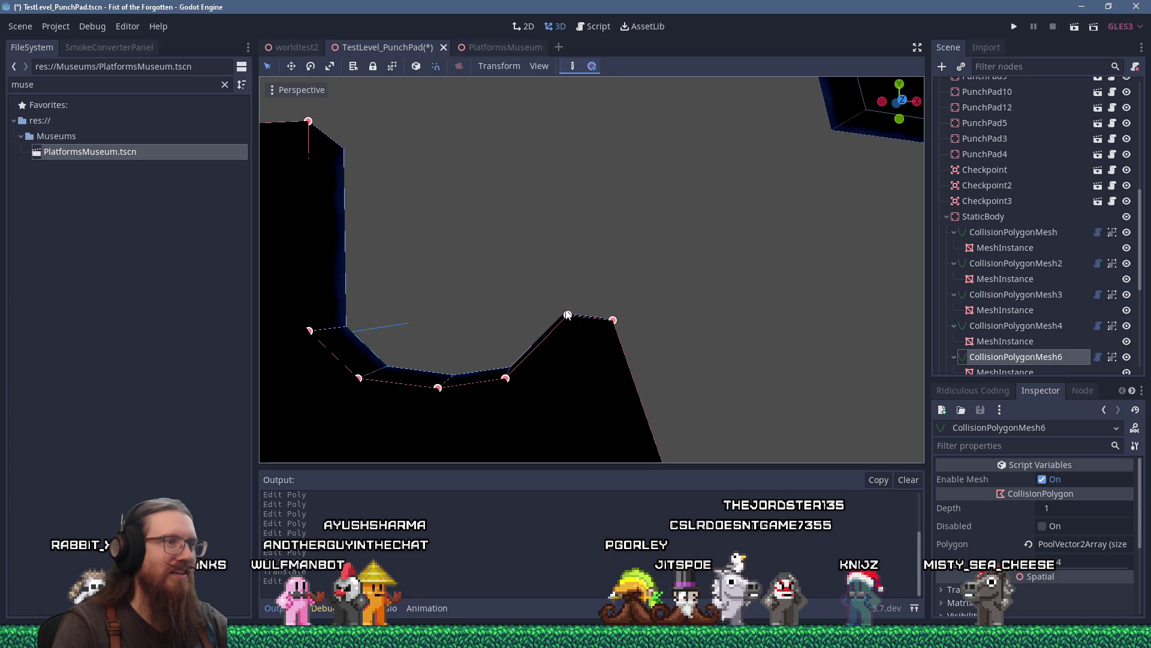
scroll(560, 304, down, 8)
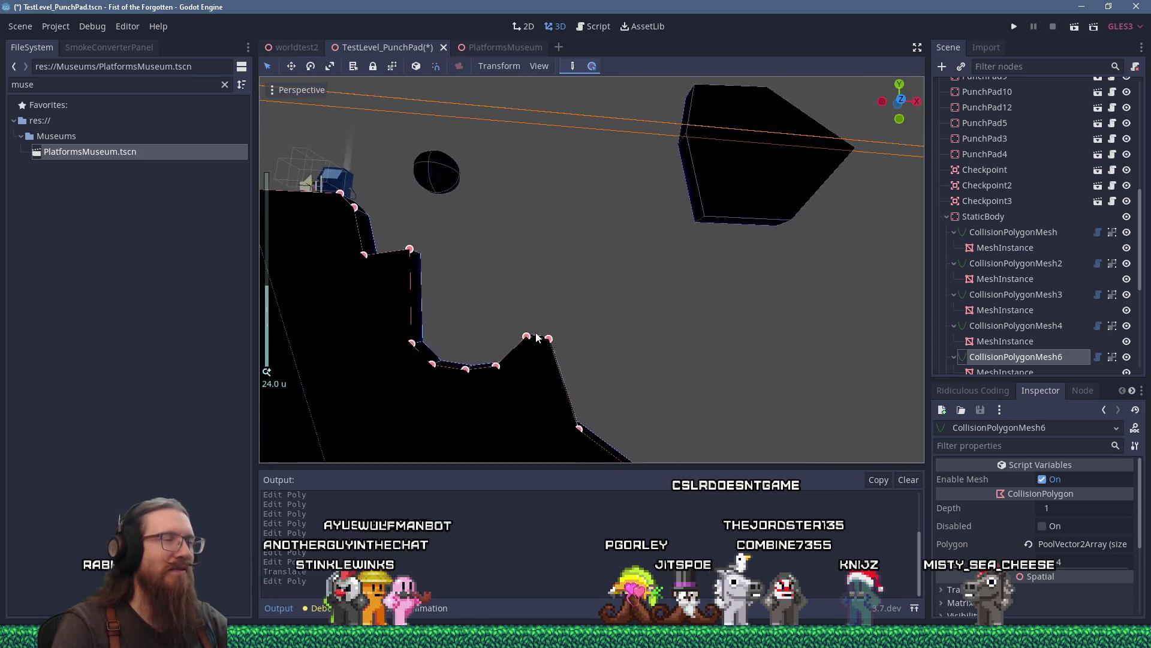
mouse_move(571, 308)
mouse_down()
mouse_move(577, 325)
mouse_move(624, 344)
mouse_up()
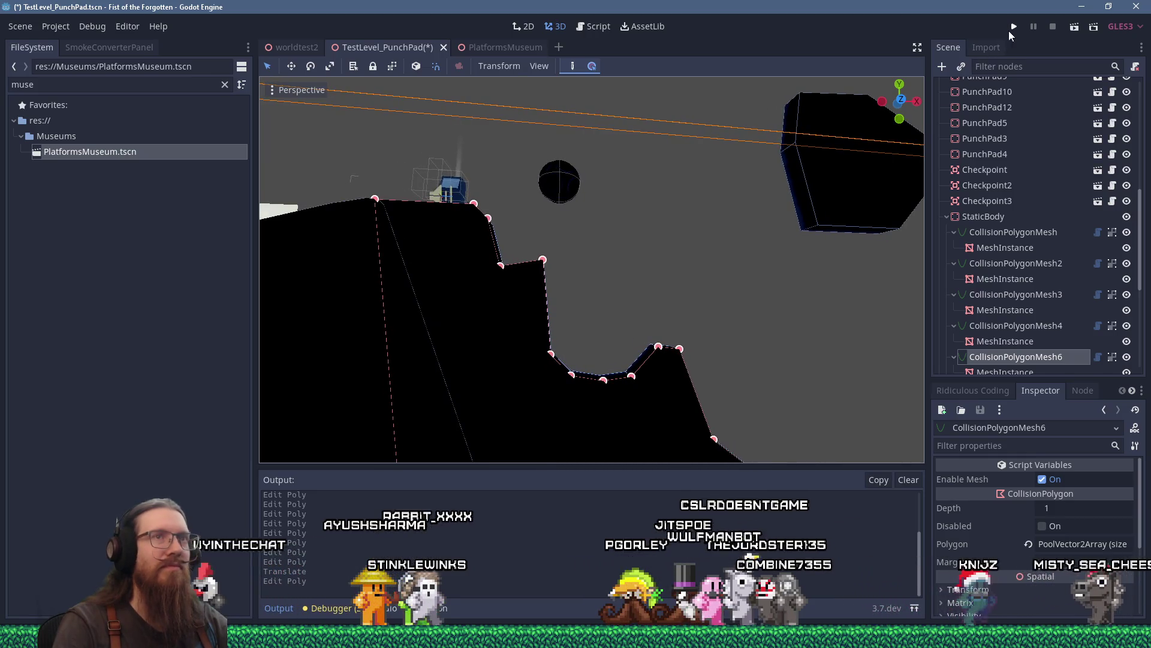
click(1010, 30)
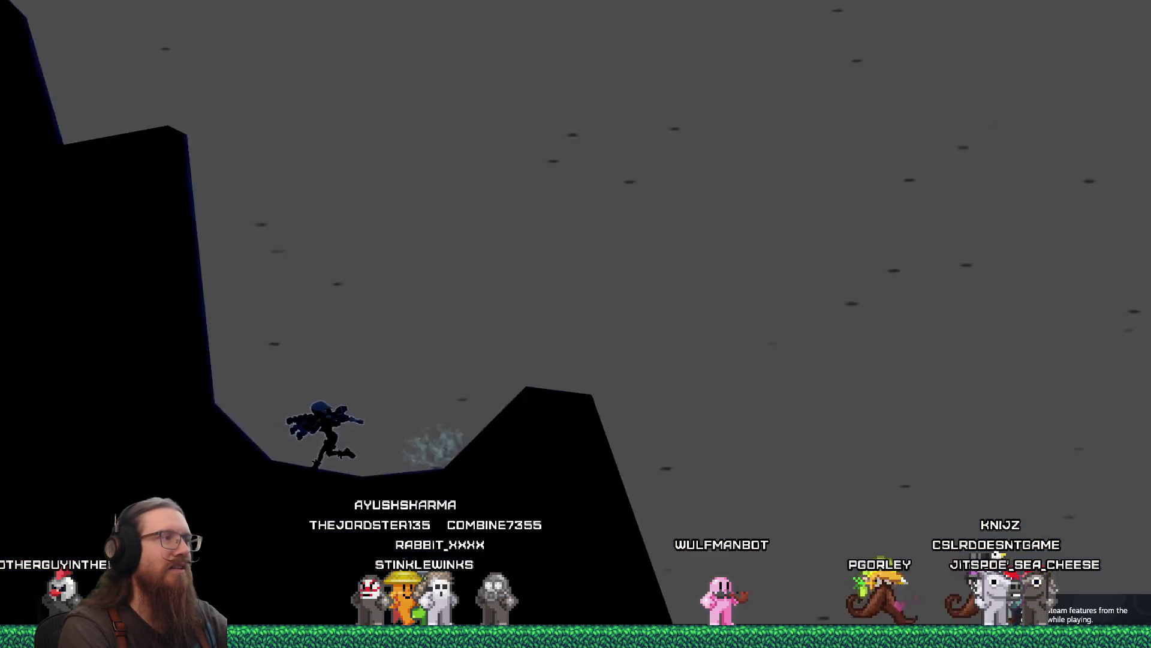
Jump and wall-jump through the level, slide into the valley and punch the floating ball.
key(space)
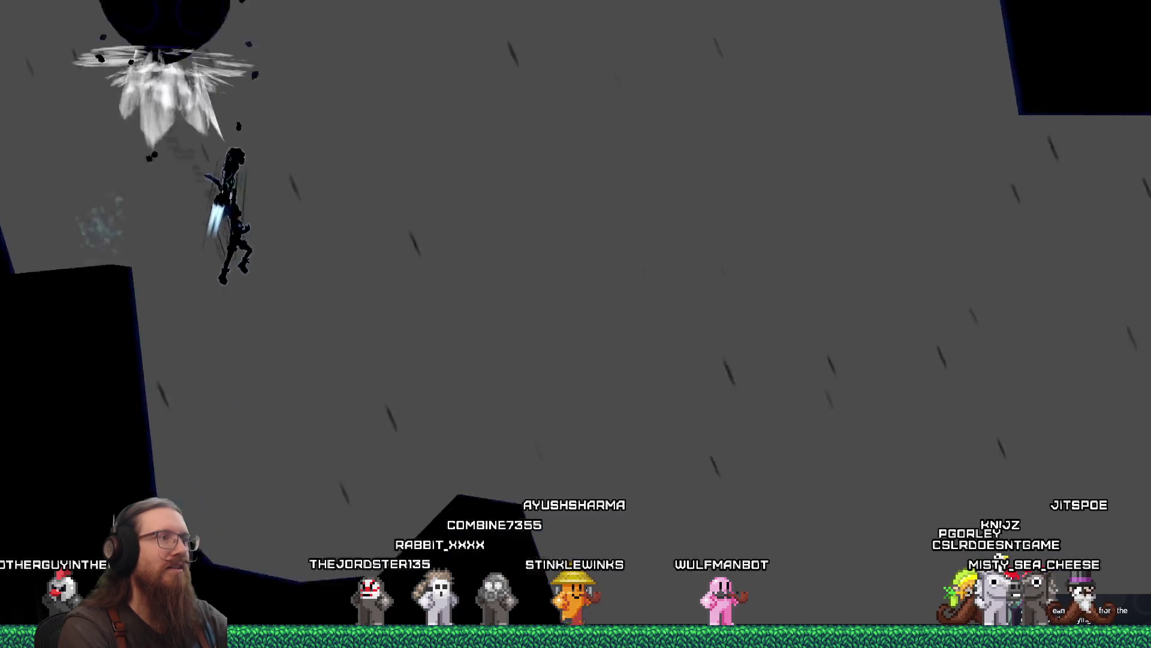
key(space)
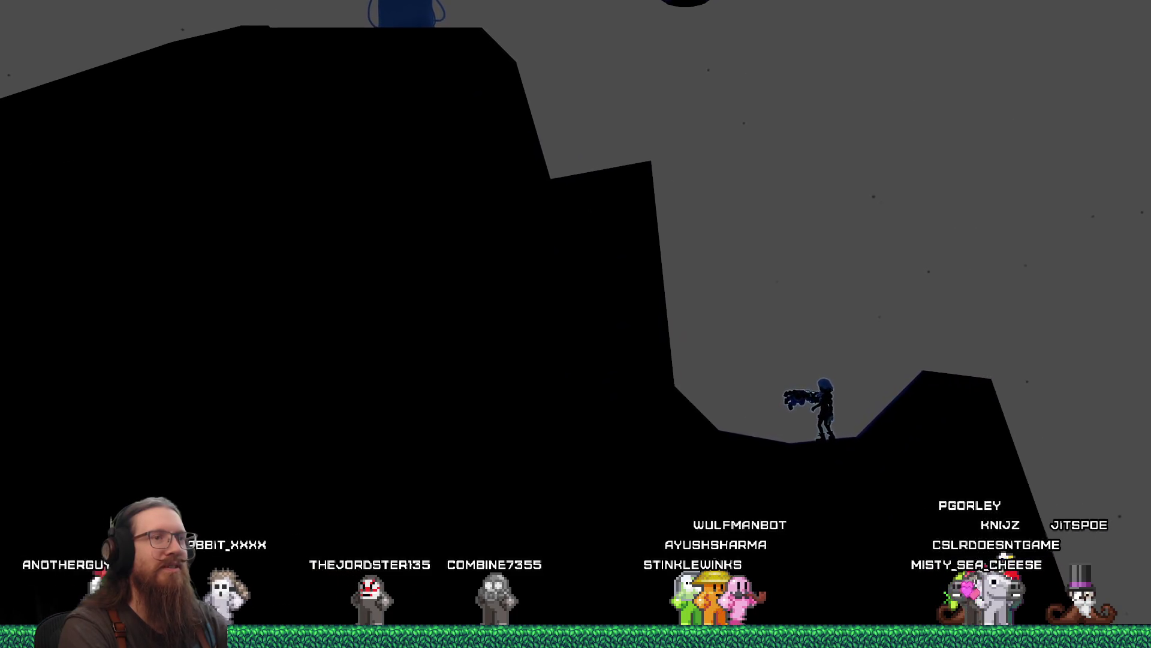
key(space)
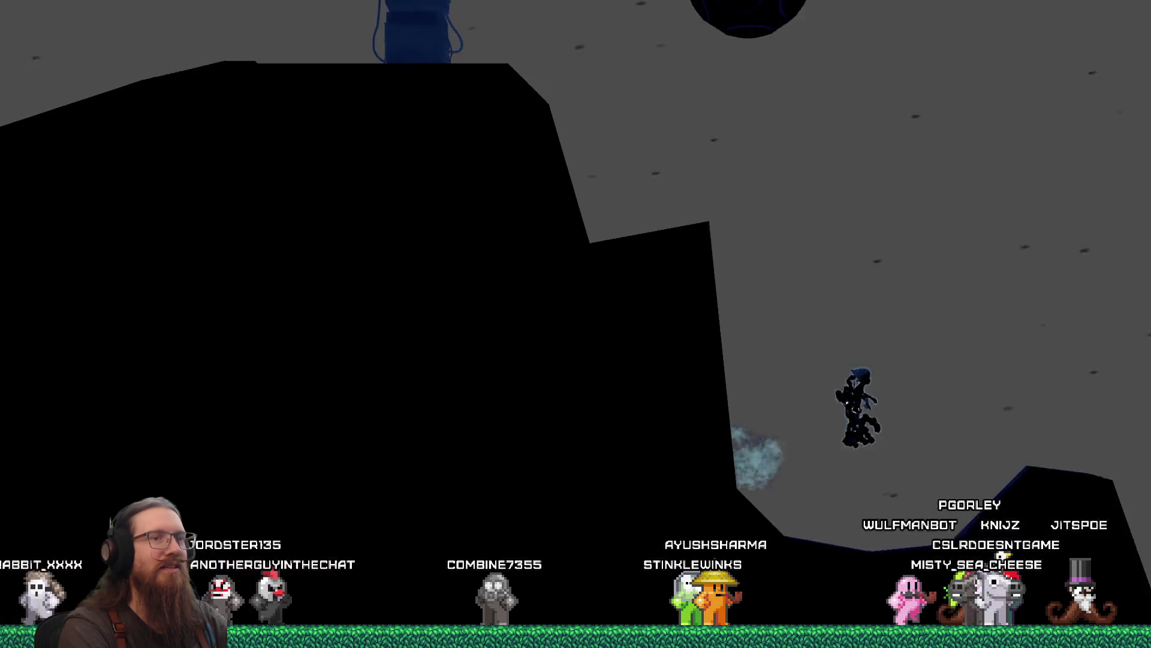
key(space)
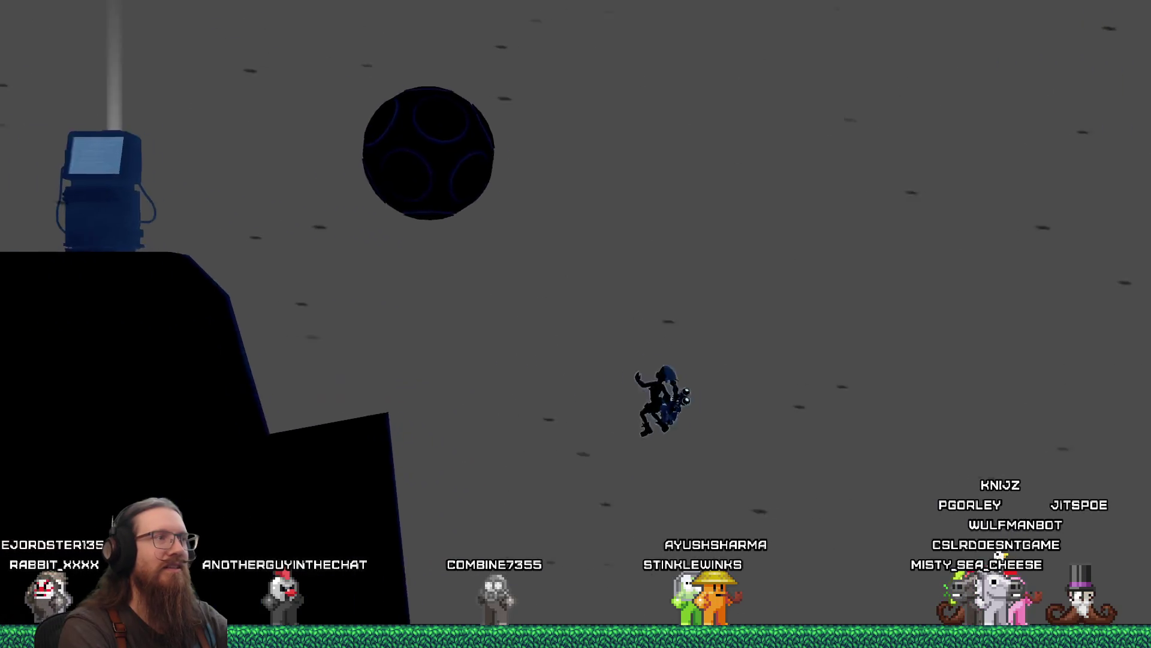
key(space)
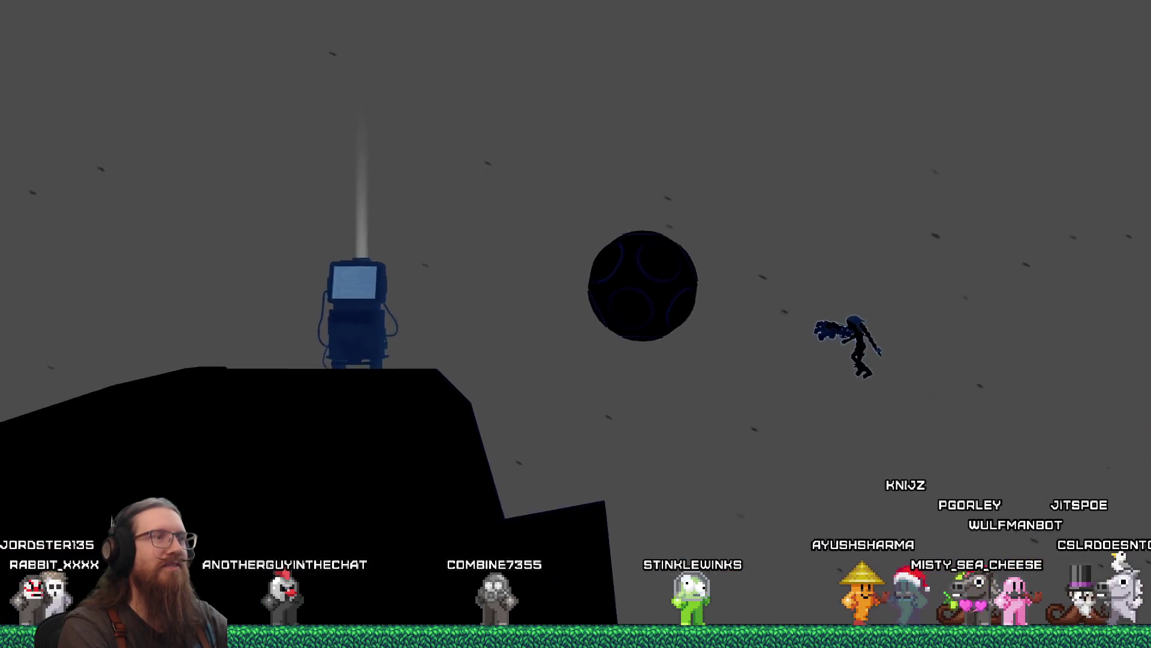
key(Right)
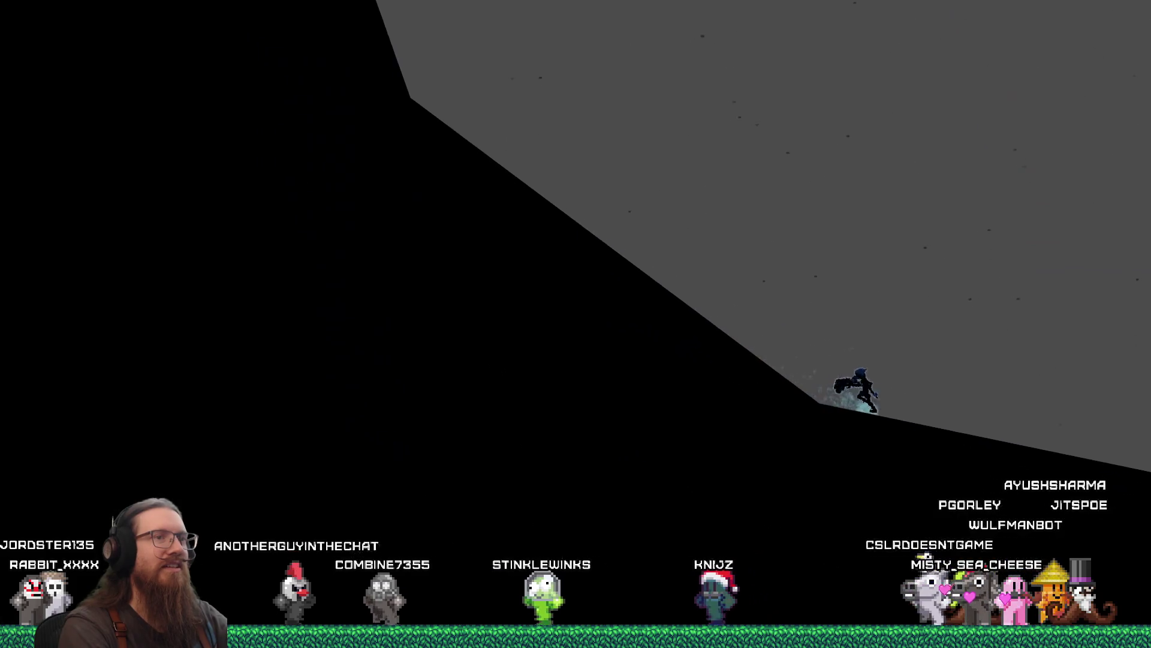
key(Right)
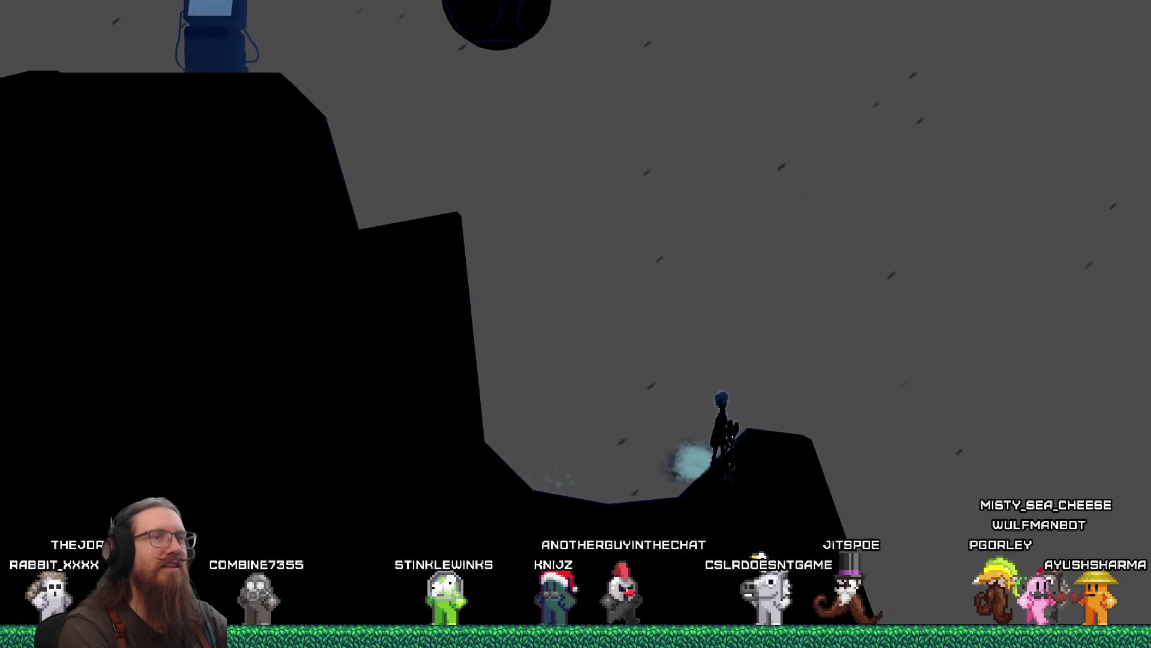
key(space)
key(x)
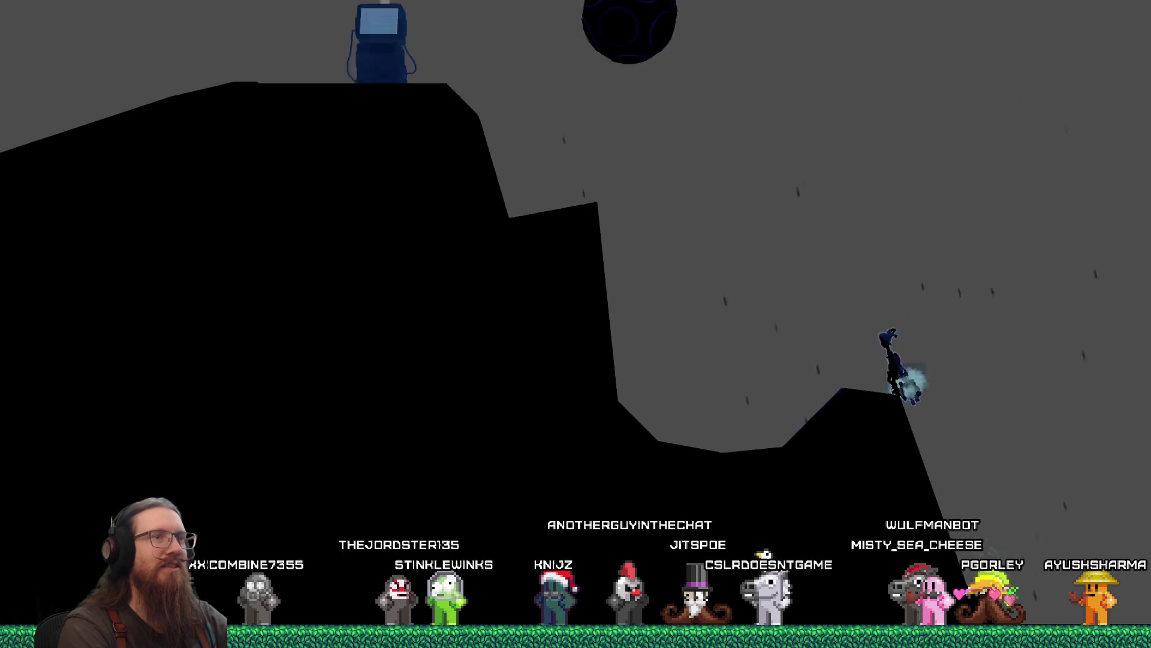
key(space)
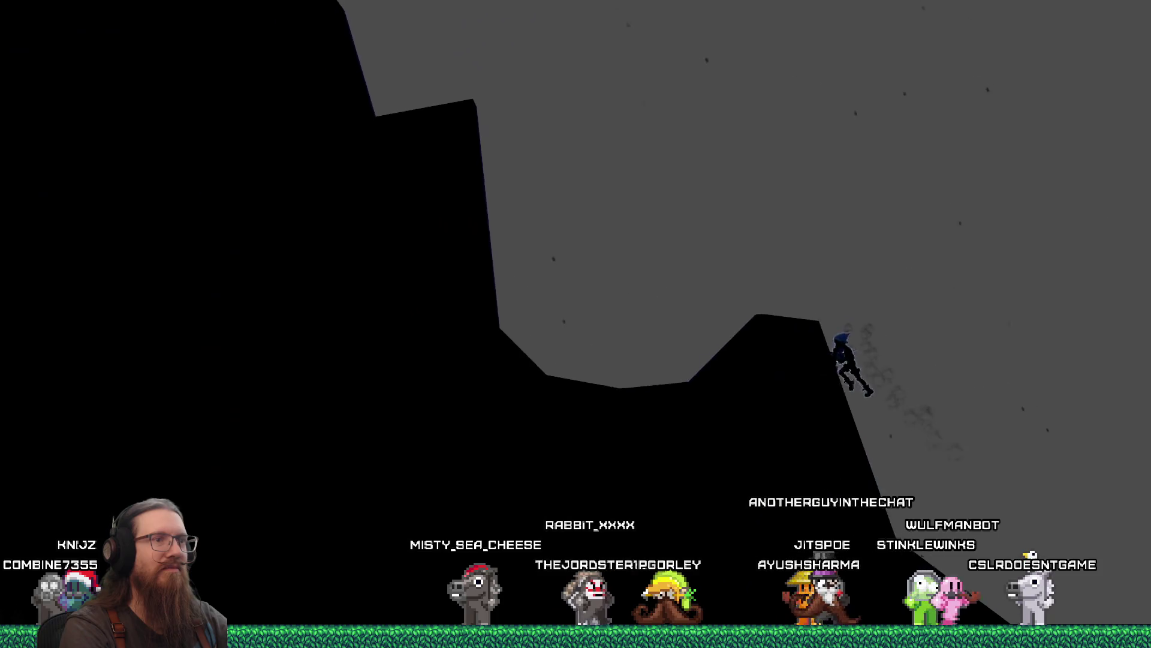
Quit the game by entering quit in the development console.
key(grave)
text(qui)
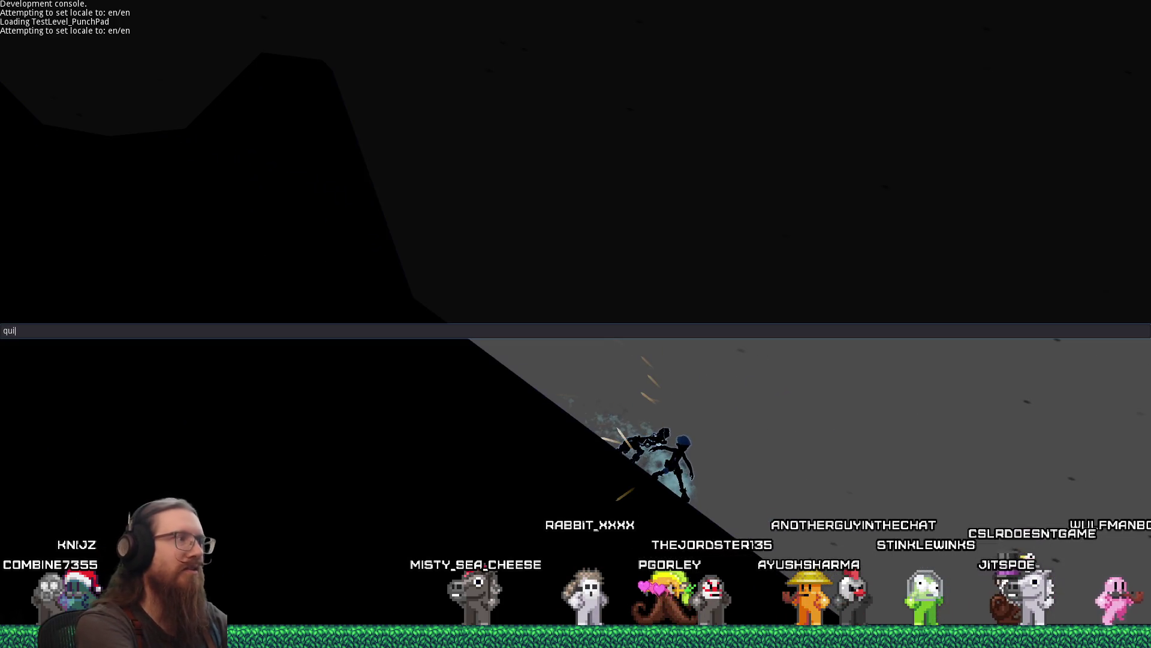
text(t)
key(Return)
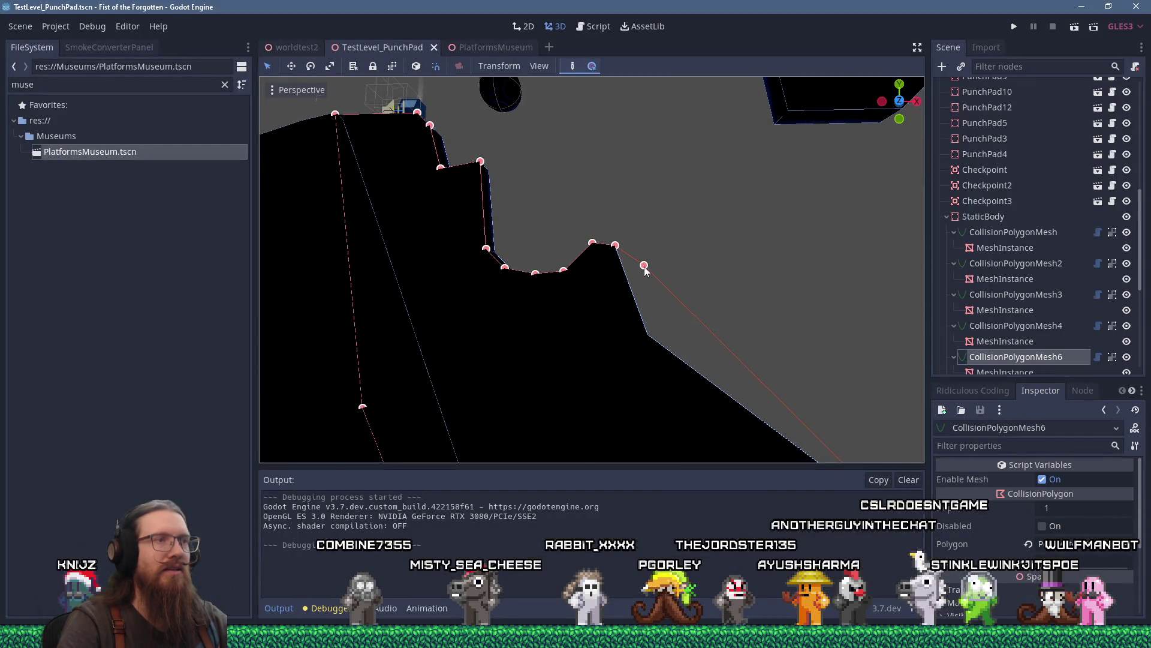
Pan and zoom the 3D viewport for a closer view of the terrain polygon.
mouse_move(609, 258)
mouse_down()
mouse_move(682, 278)
mouse_move(653, 268)
mouse_move(665, 315)
mouse_up()
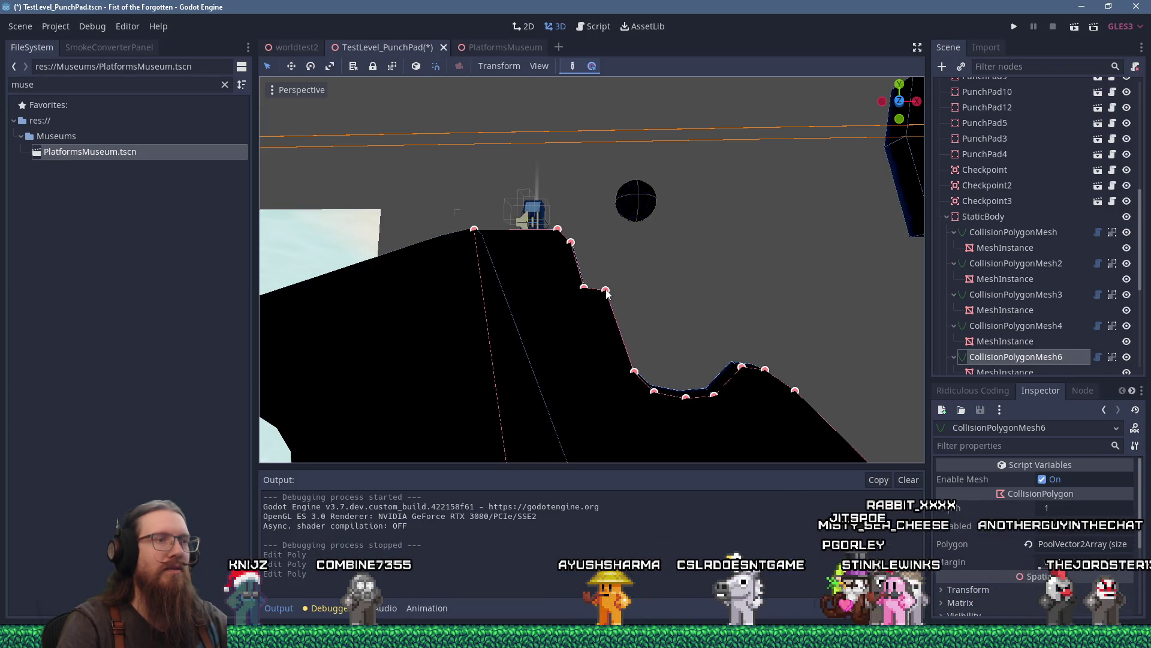
scroll(607, 293, down, 3)
scroll(630, 290, up, 5)
drag(568, 275, 616, 265)
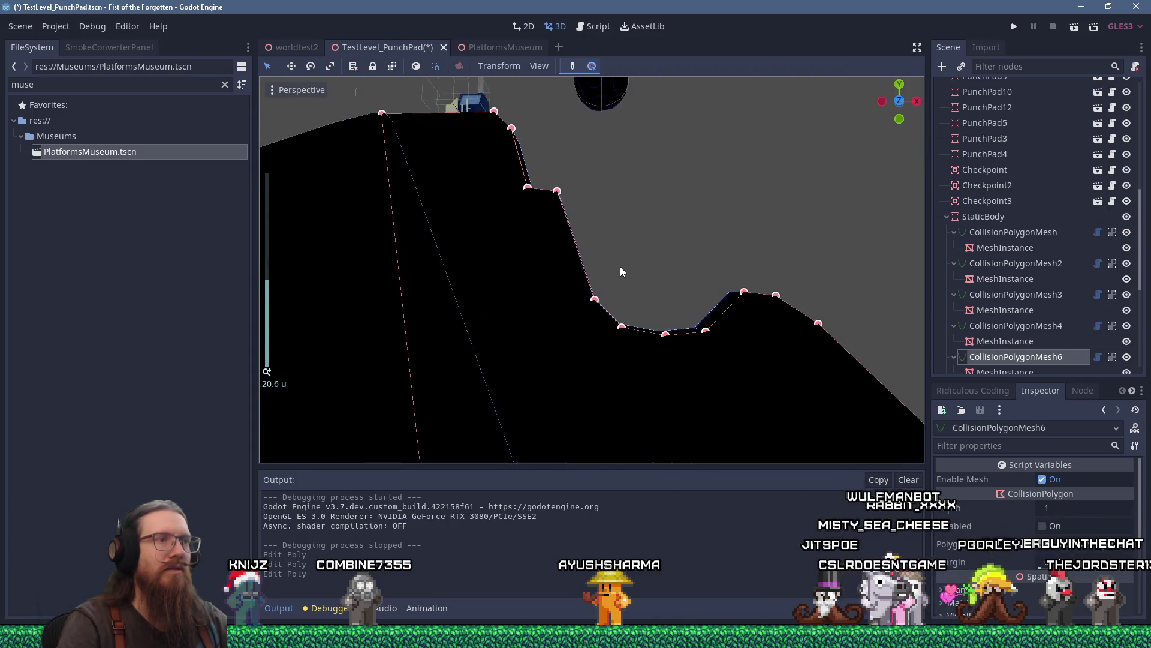
scroll(620, 272, down, 2)
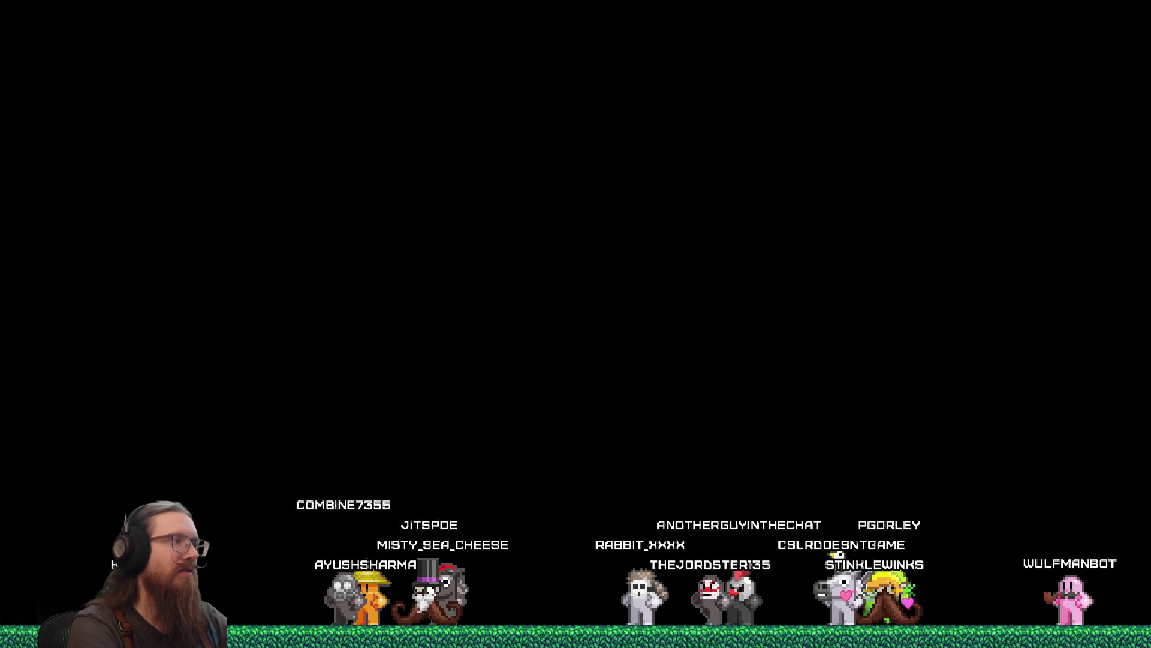
text(map TestLevel_PunchPad)
Reload TestLevel_PunchPad, run right and jump across the level, then bring up the console.
key(Return)
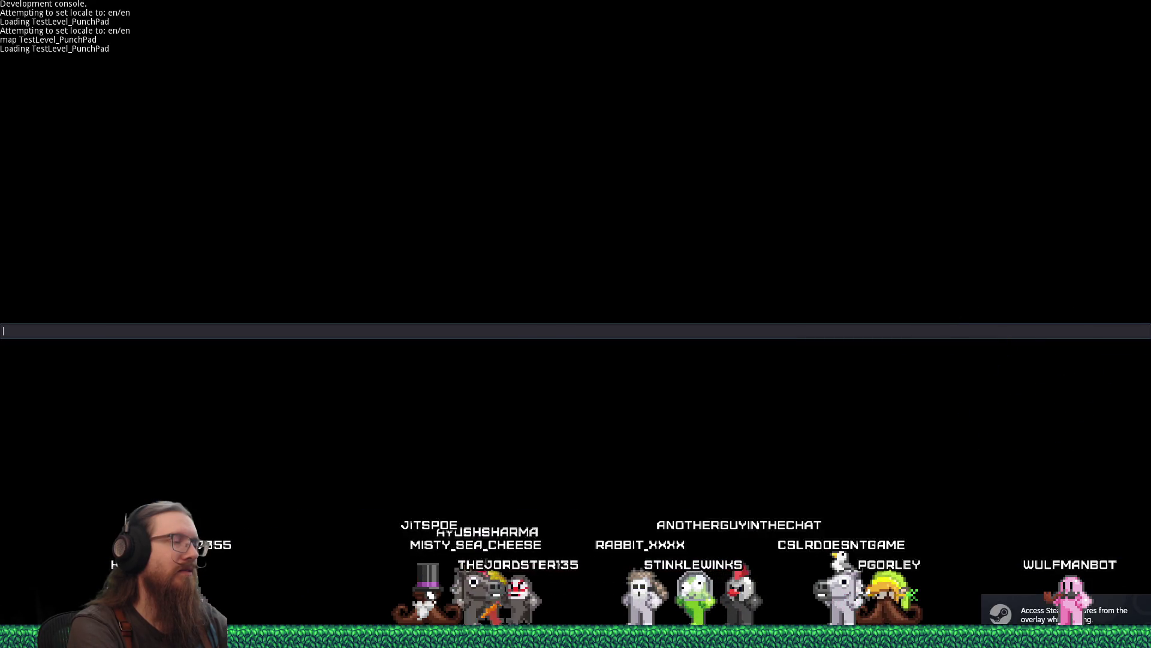
key(d)
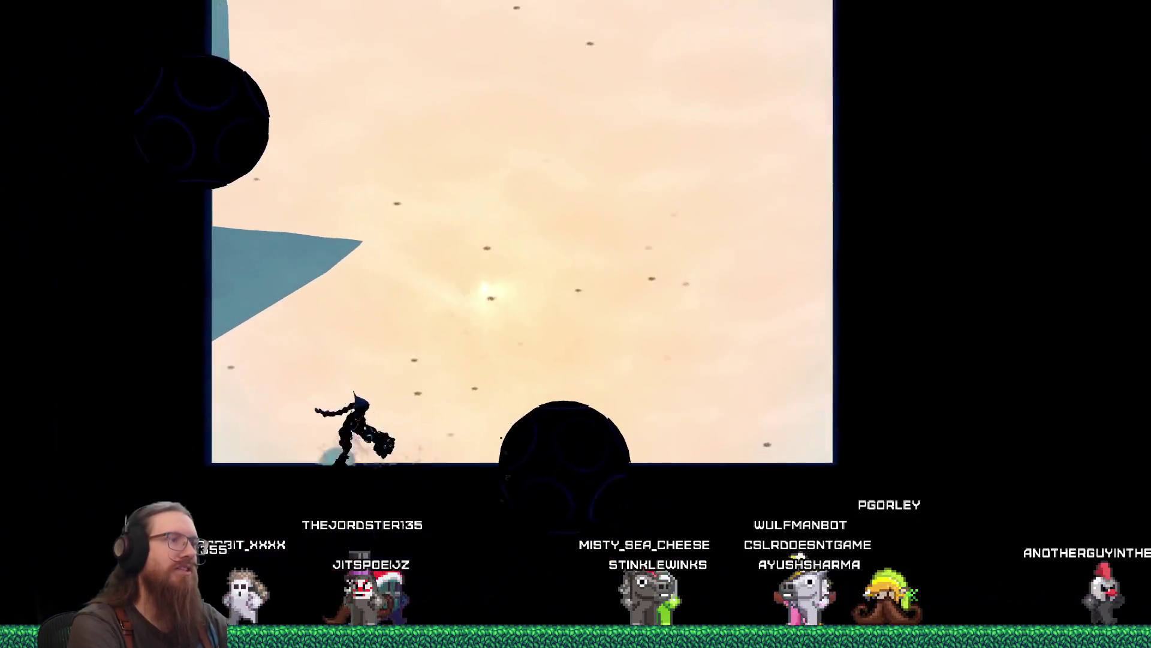
key(space)
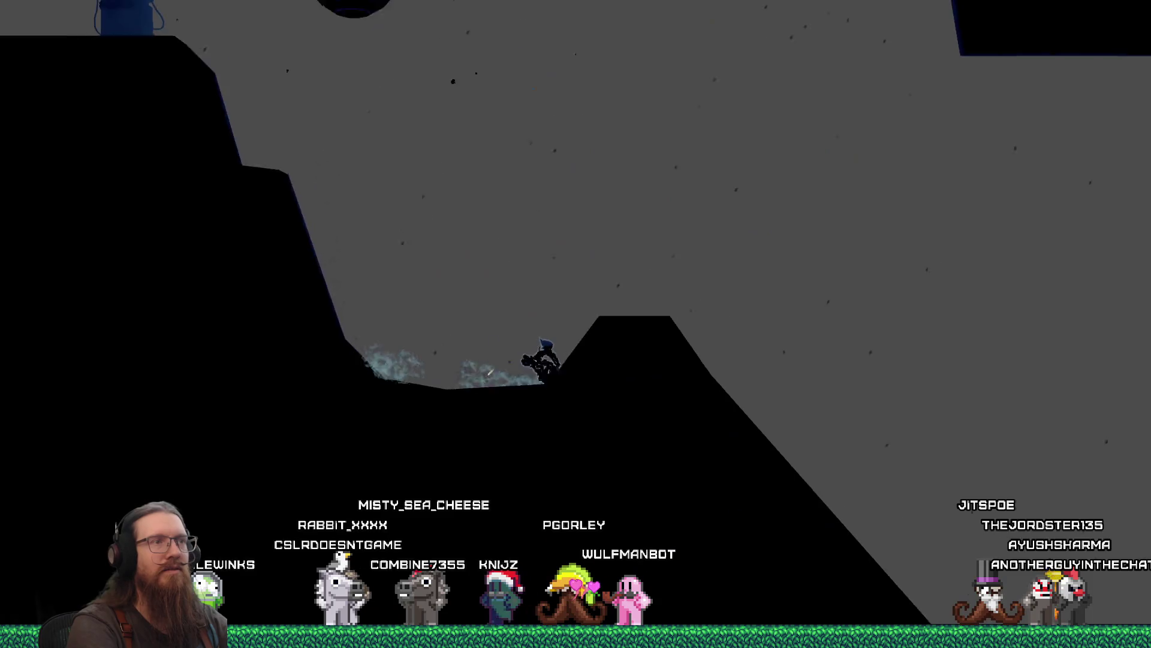
key(grave)
text(qui)
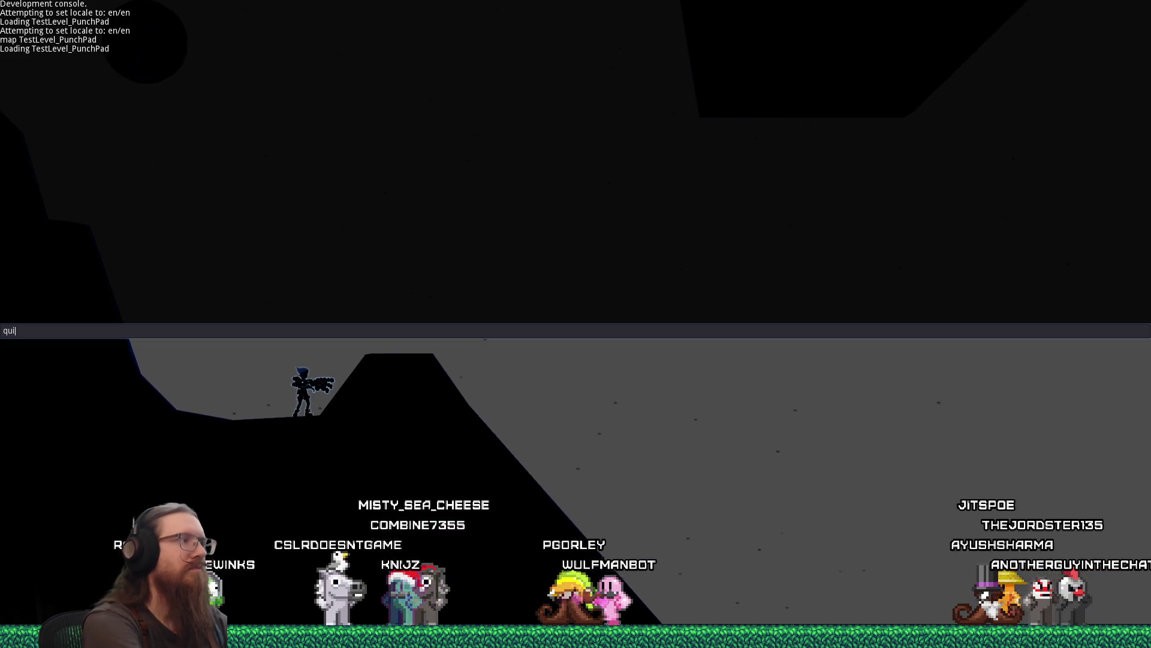
Submit the quit command to close the game.
text(t)
key(Return)
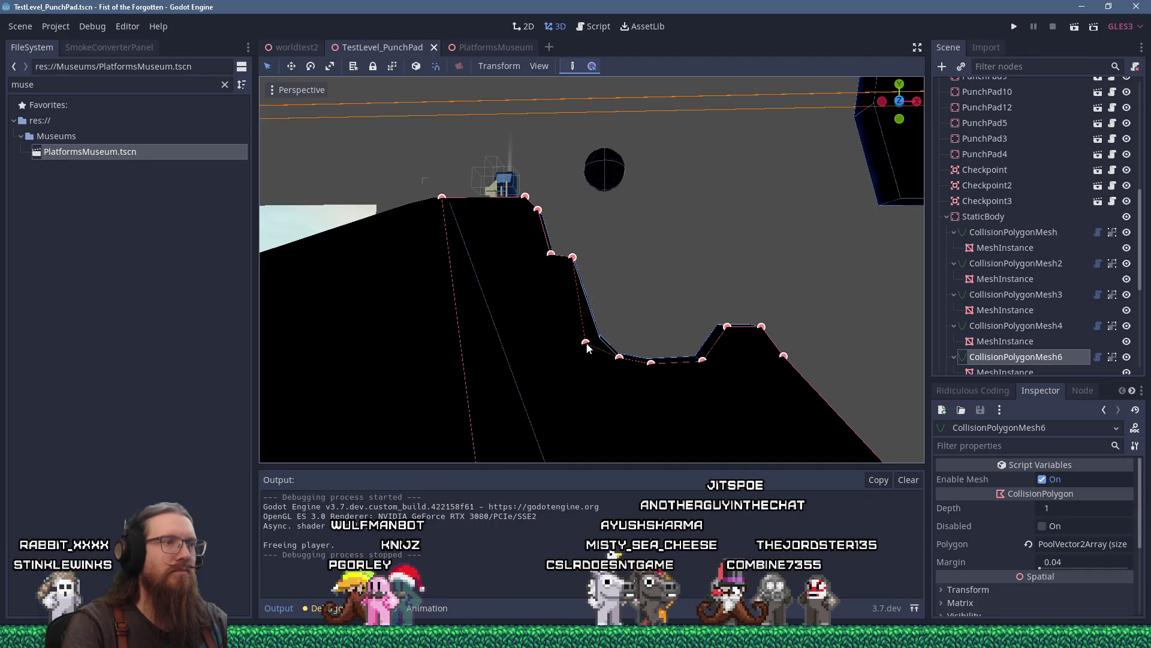
Delete the stray peak point and lower the vertex at the foot of the cliff.
scroll(585, 333, down, 4)
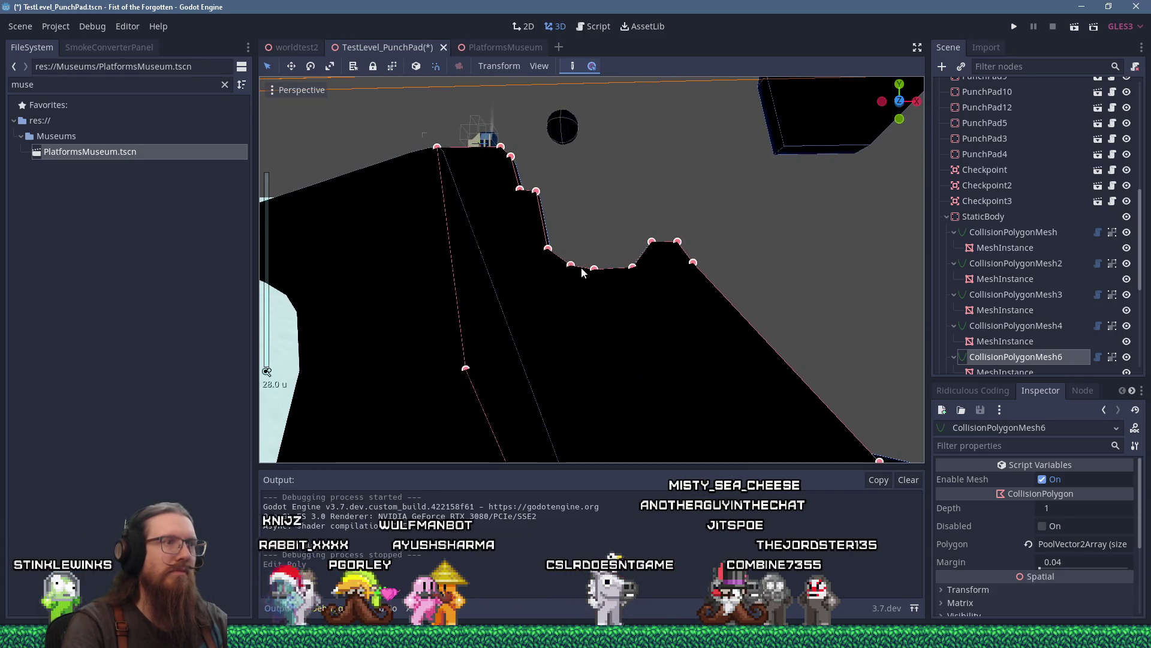
drag(596, 283, 600, 294)
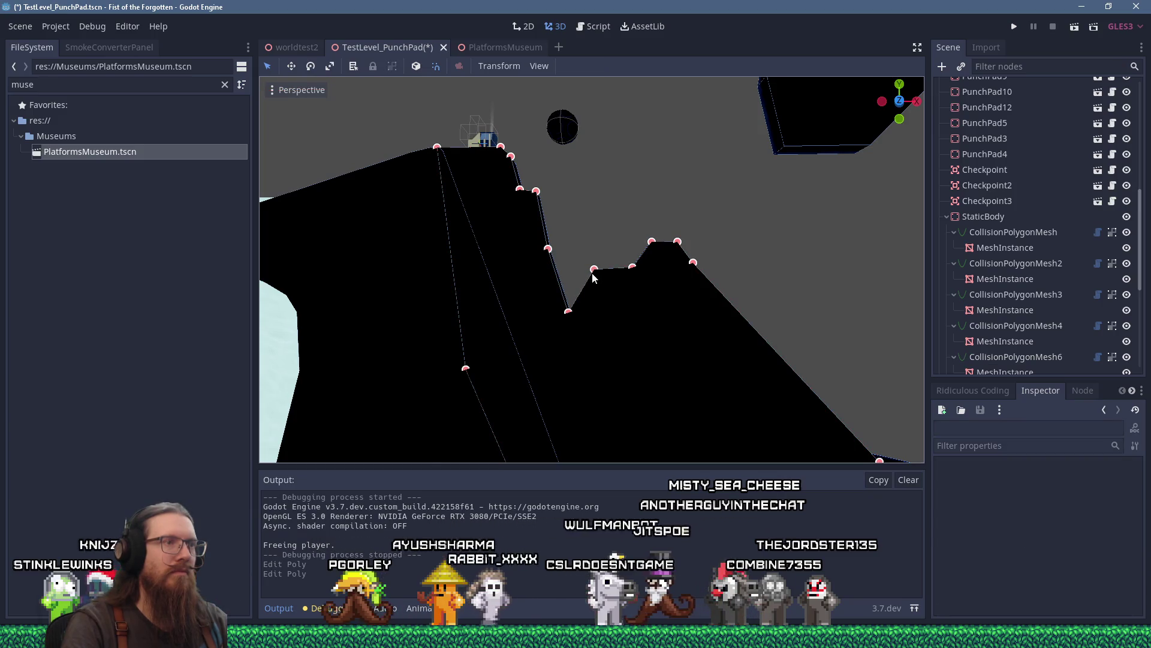
key(ctrl+z)
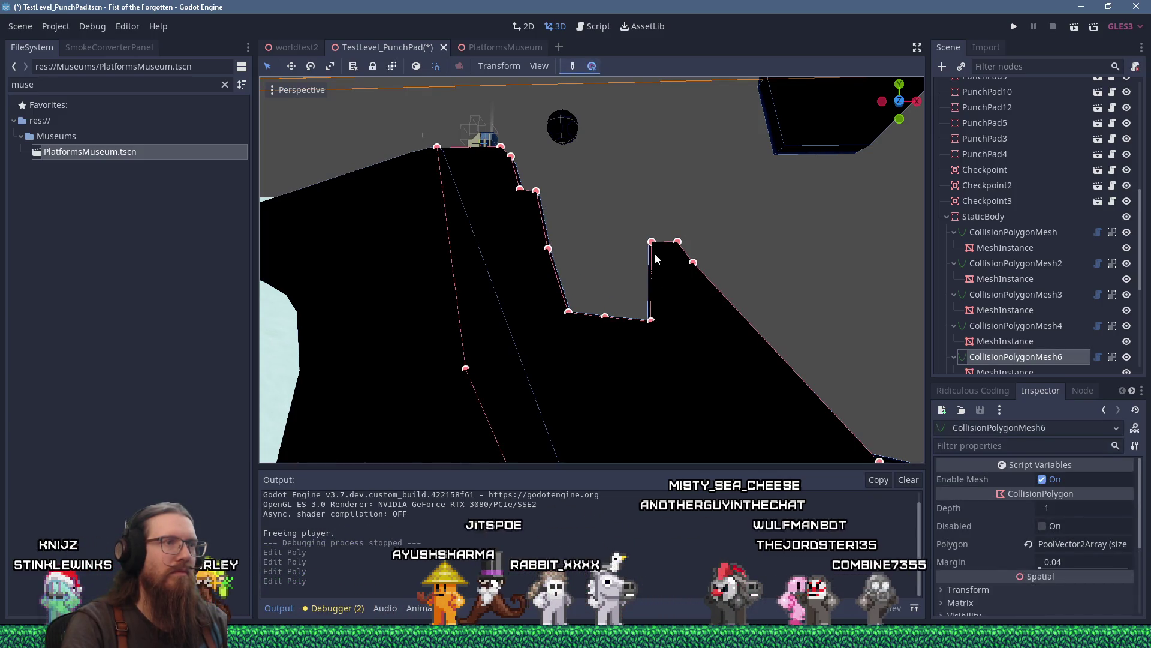
drag(700, 272, 695, 282)
key(Escape)
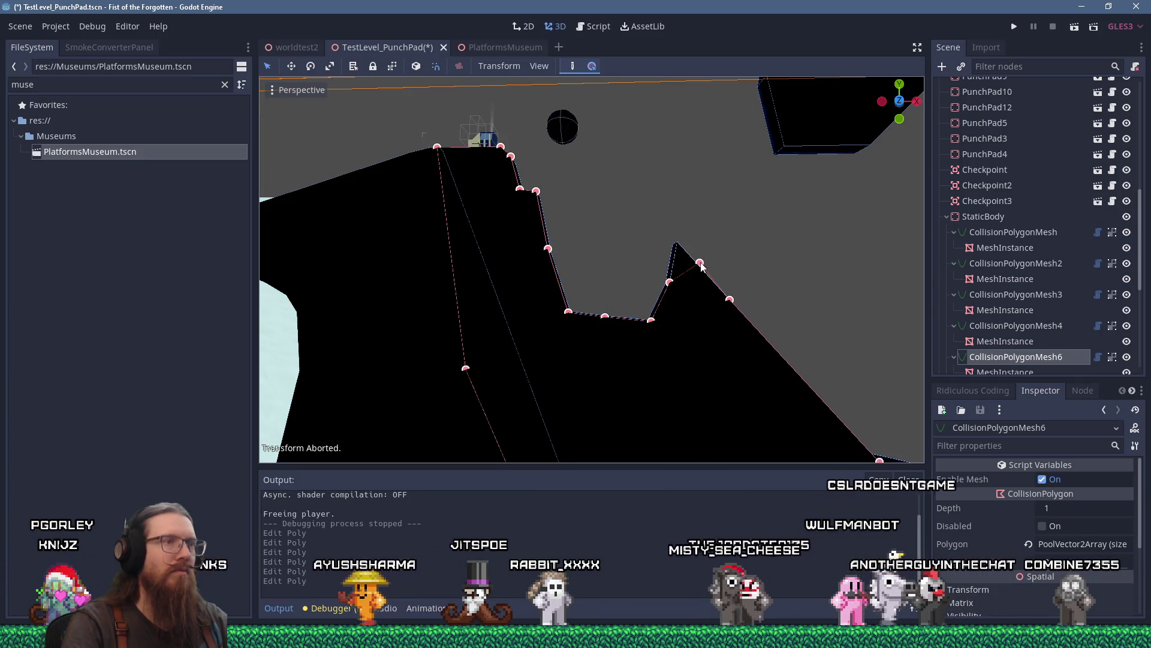
click(701, 264)
scroll(561, 263, up, 5)
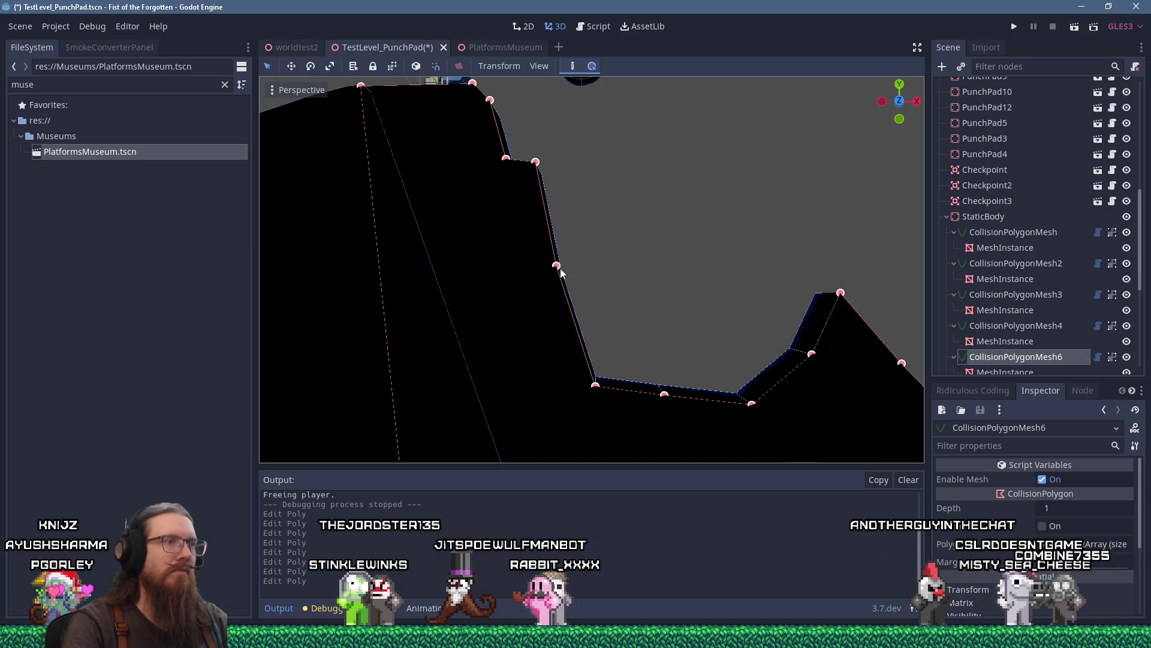
drag(560, 319, 562, 337)
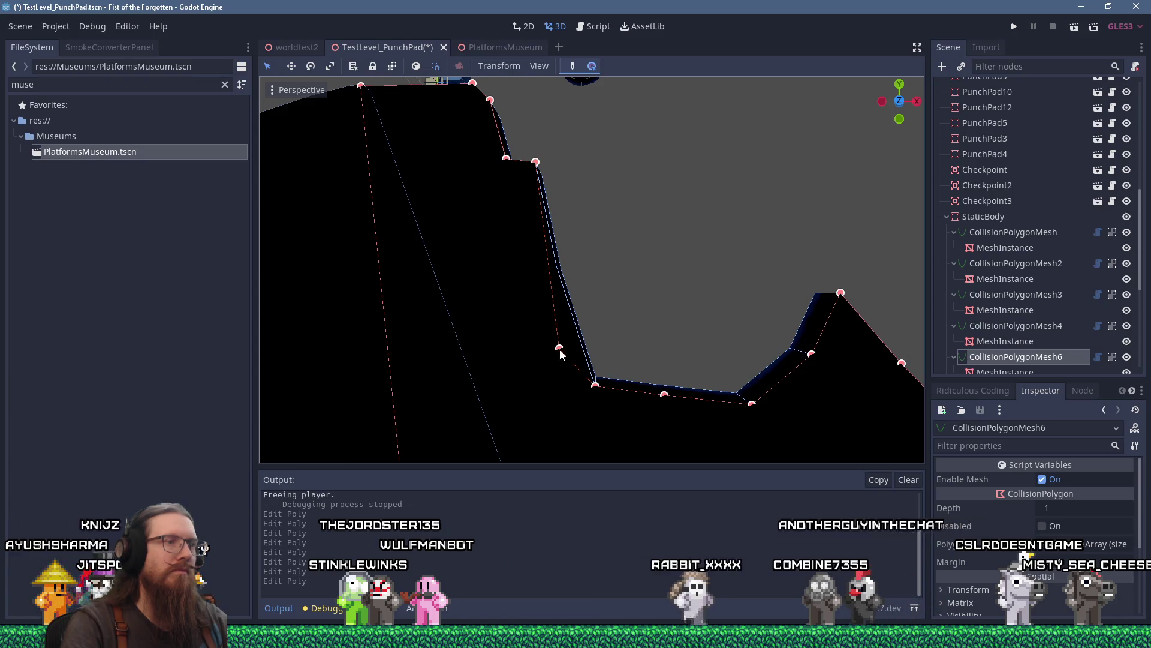
Nudge the peak vertex slightly up and right, then save the scene and launch the game.
scroll(603, 336, down, 3)
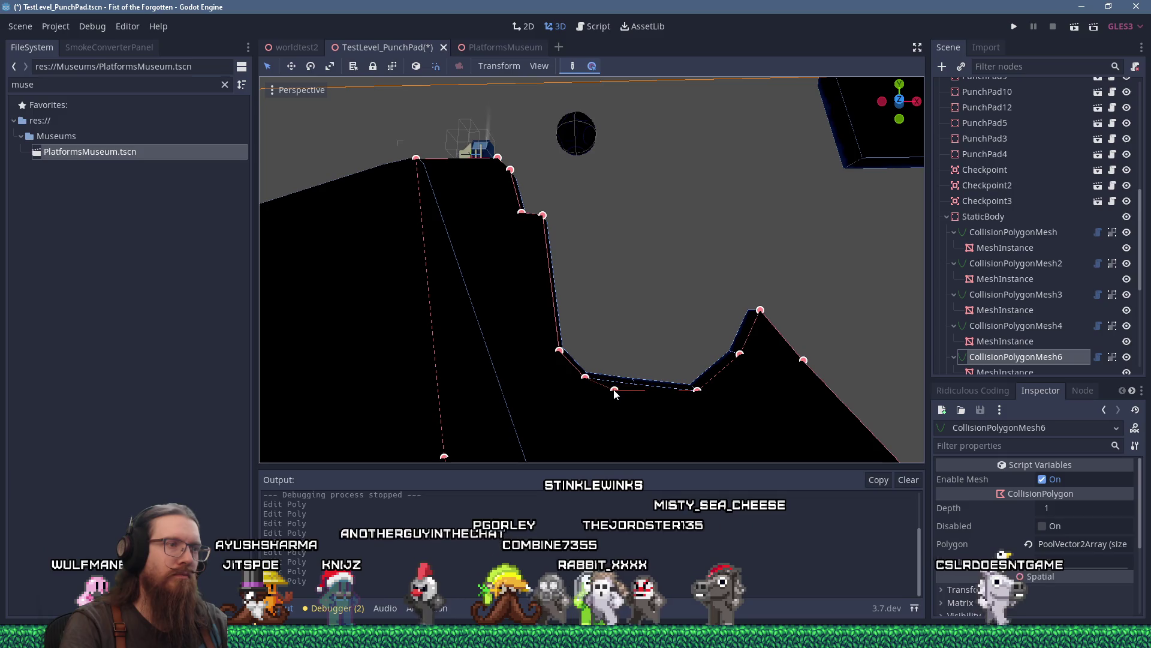
scroll(620, 381, up, 4)
scroll(603, 333, up, 2)
scroll(603, 333, down, 2)
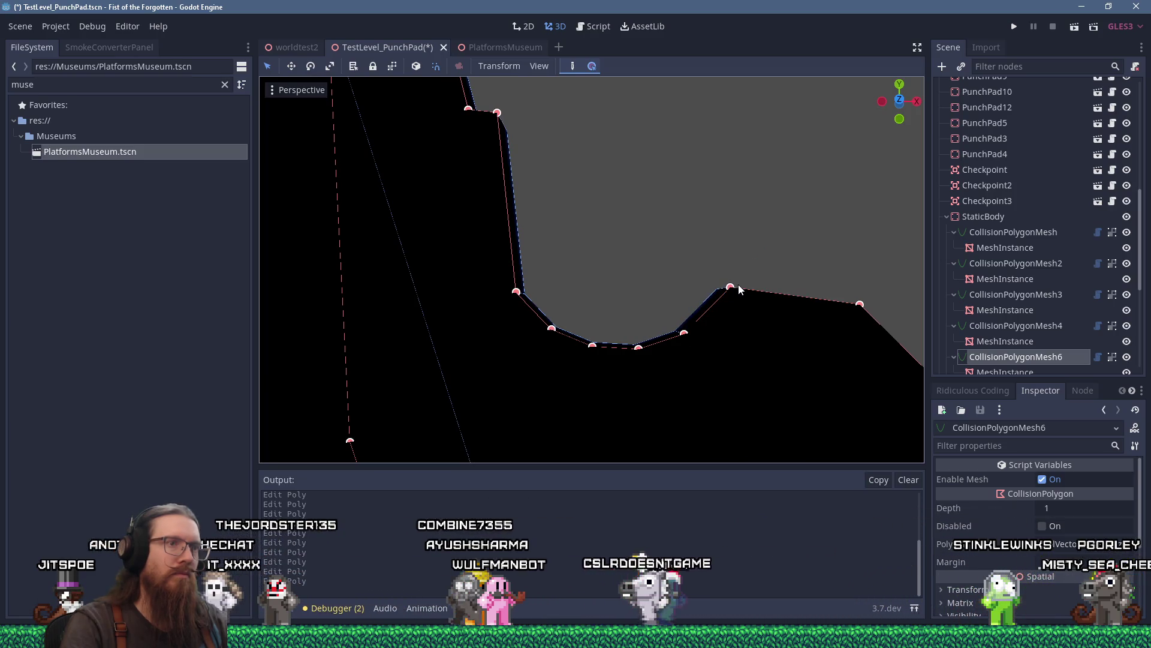
scroll(739, 289, down, 2)
drag(714, 294, 717, 293)
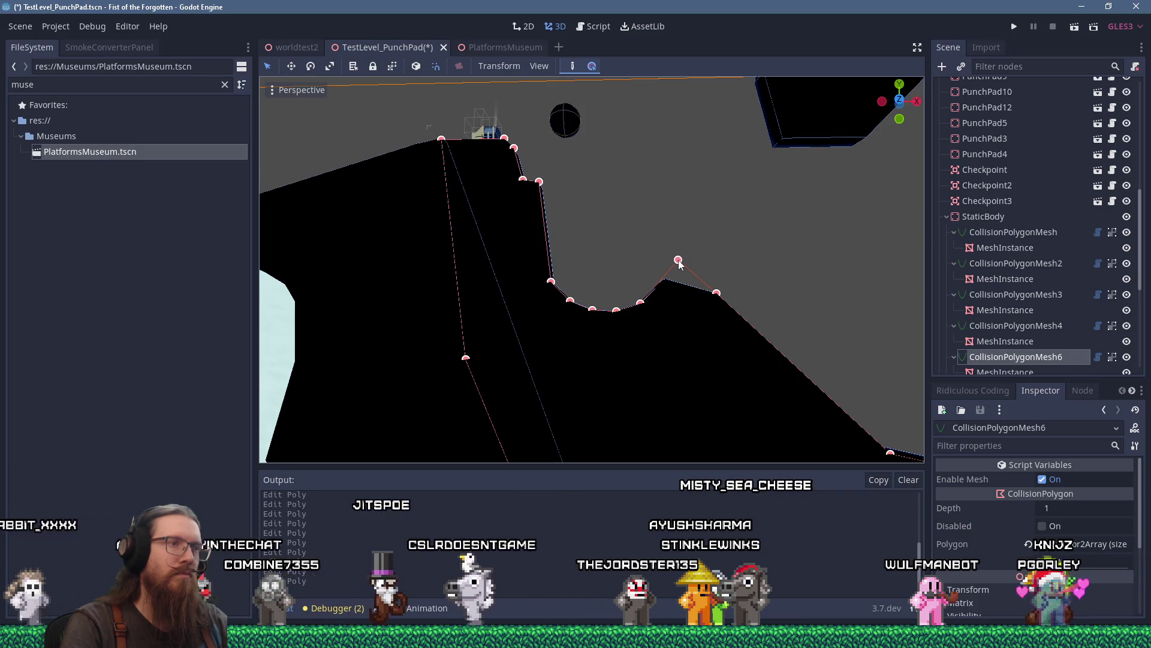
scroll(675, 279, up, 10)
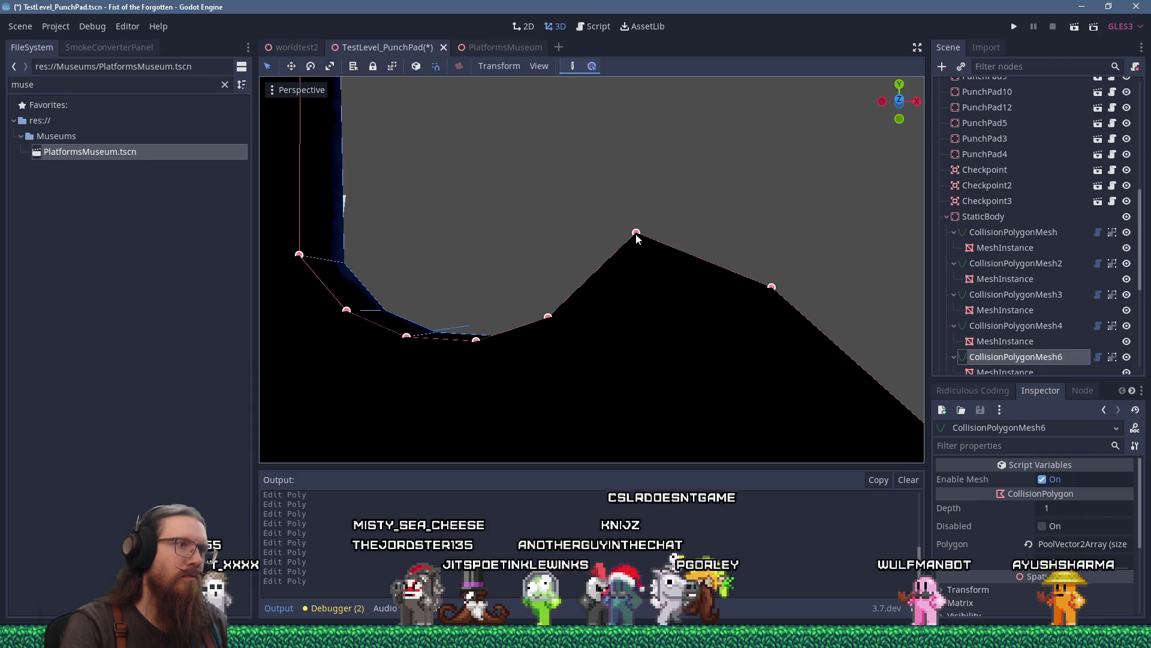
scroll(636, 238, down, 5)
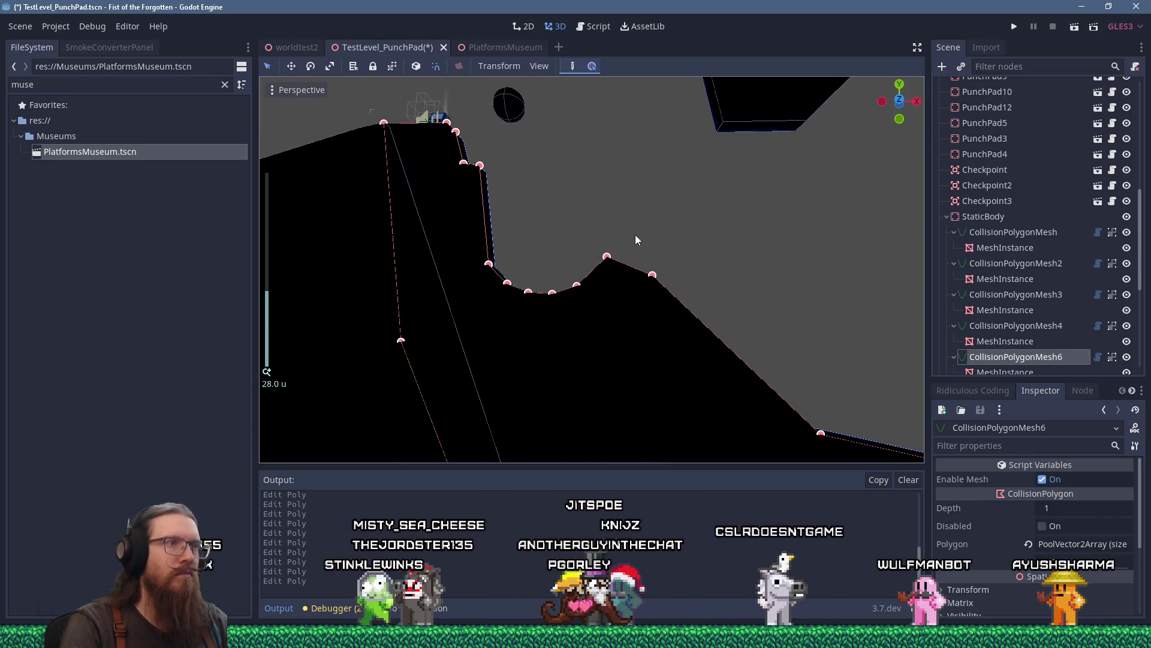
scroll(637, 258, up, 2)
drag(637, 276, 634, 290)
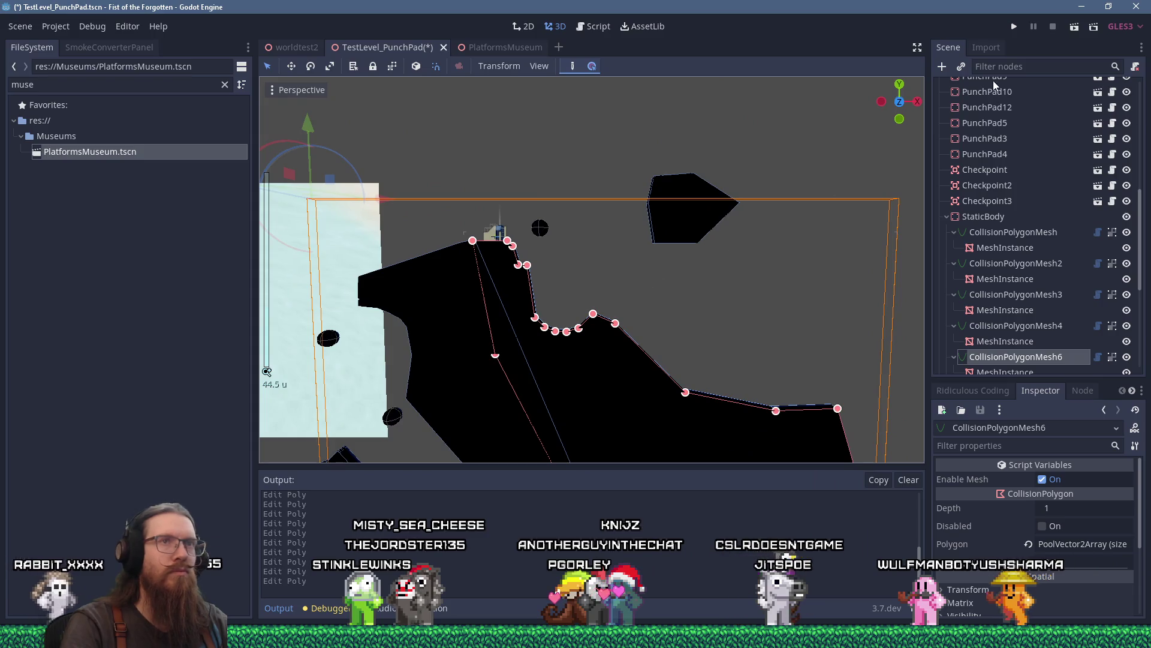
click(1020, 26)
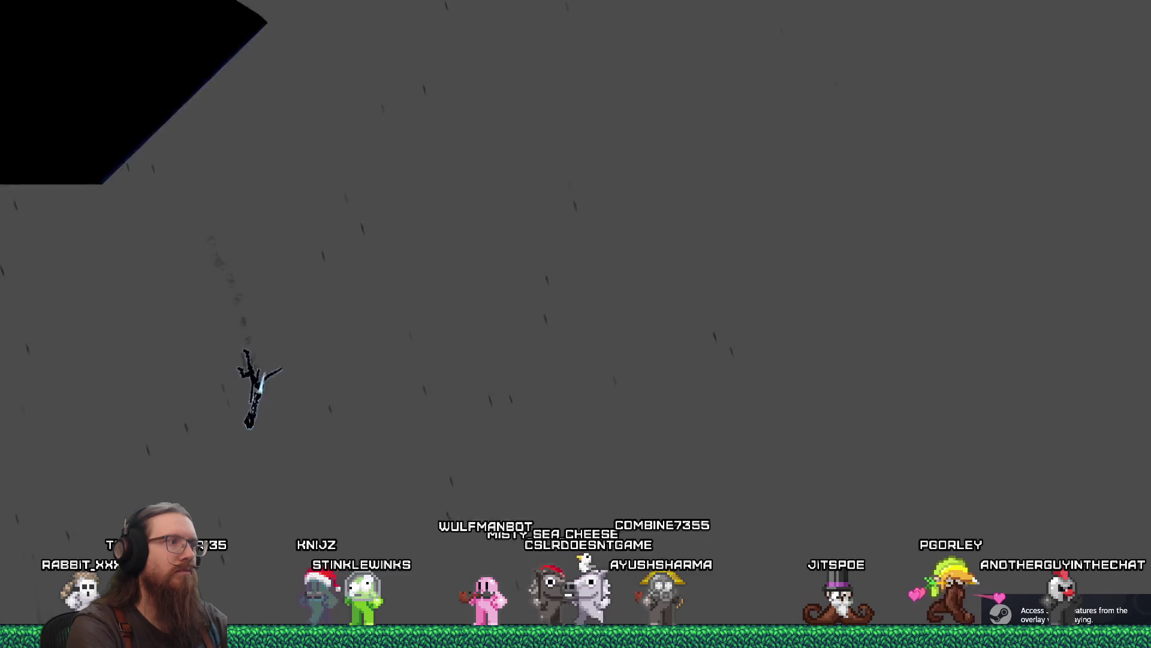
Run right over the peak and cliff onto the lower ledge, then fly back left.
key(Right)
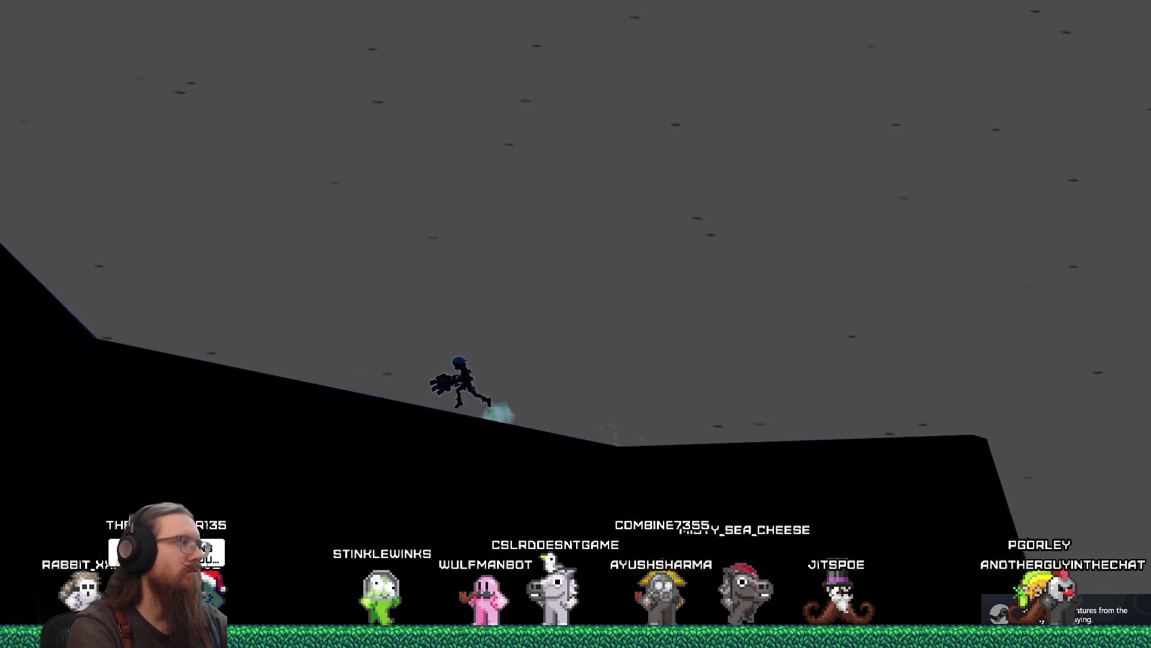
key(space)
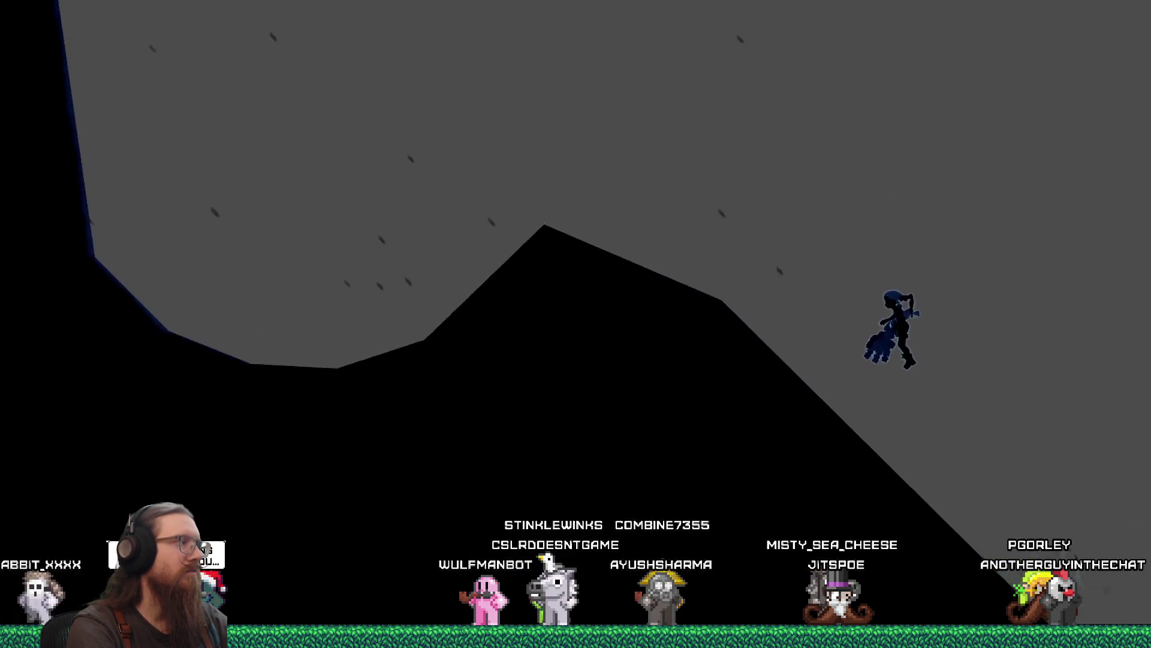
key(Right)
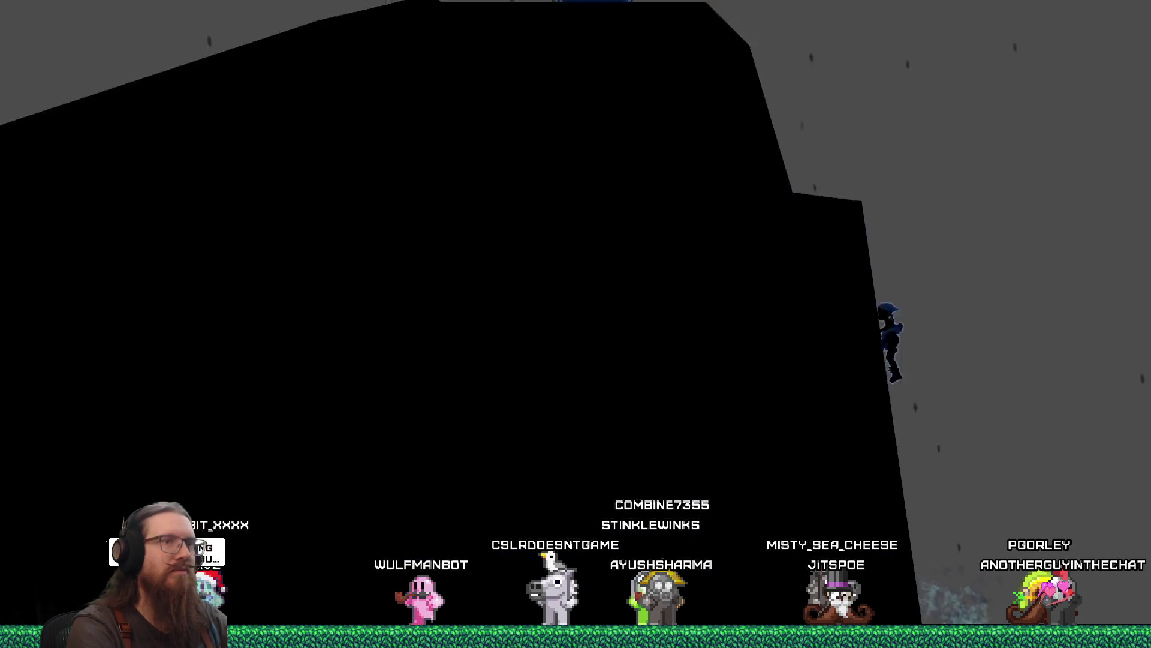
key(Right)
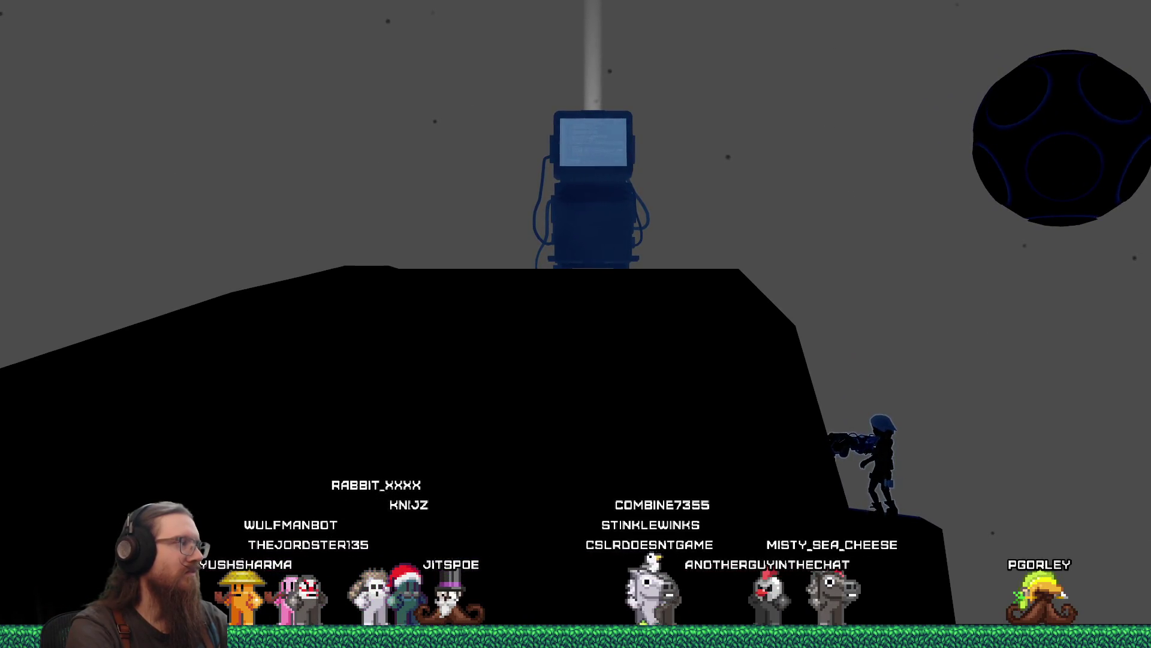
key(Left)
key(space)
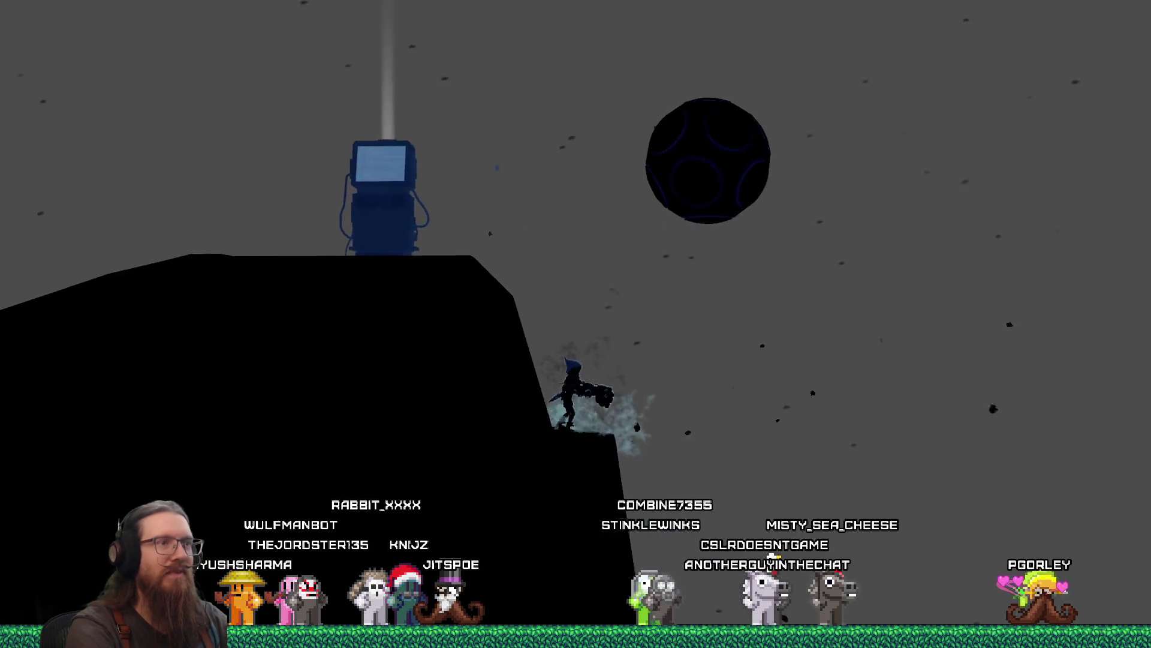
key(Right)
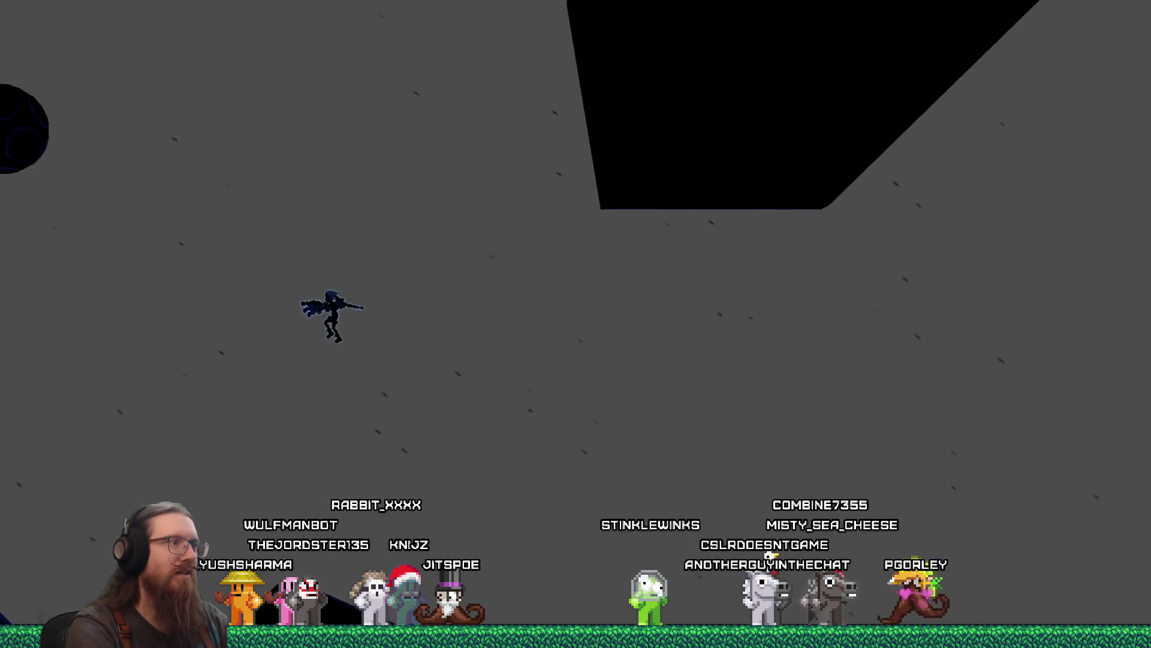
key(Left)
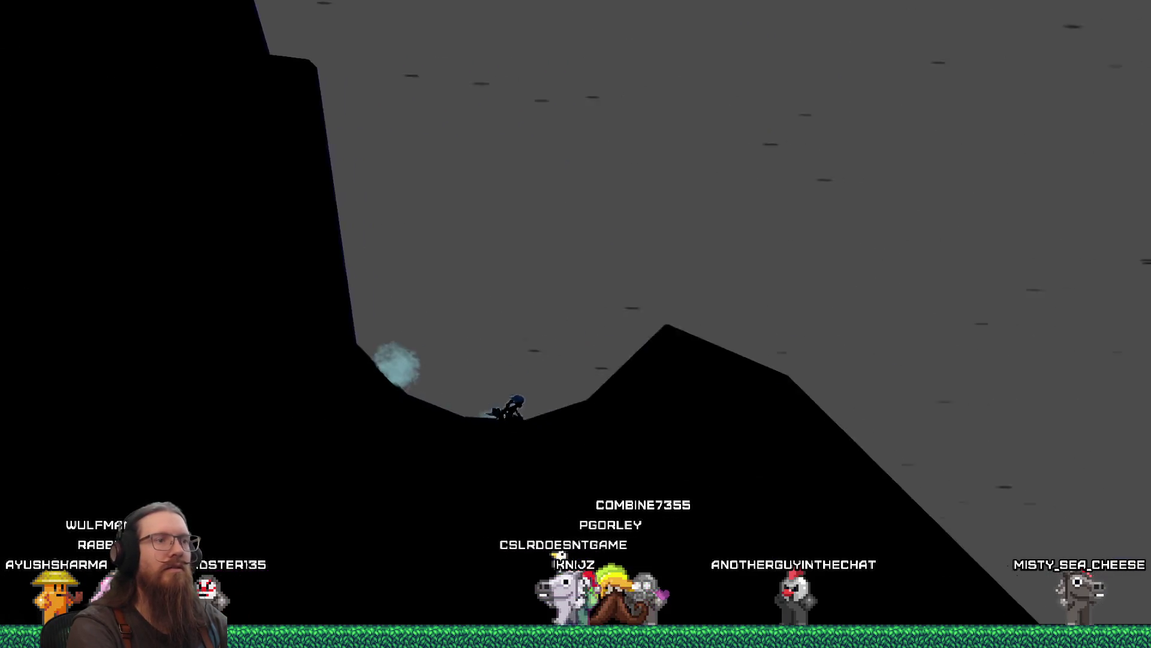
Jump out of the valley past the tower ledge and cliff, then quit via the console.
key(space)
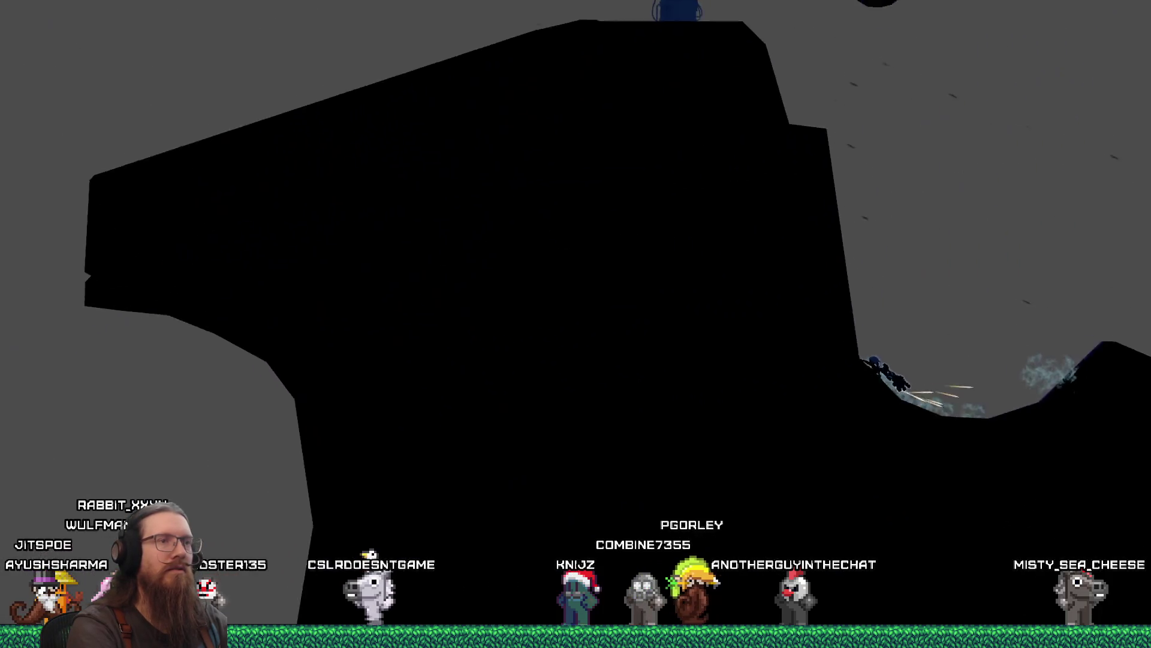
key(space)
key(space)
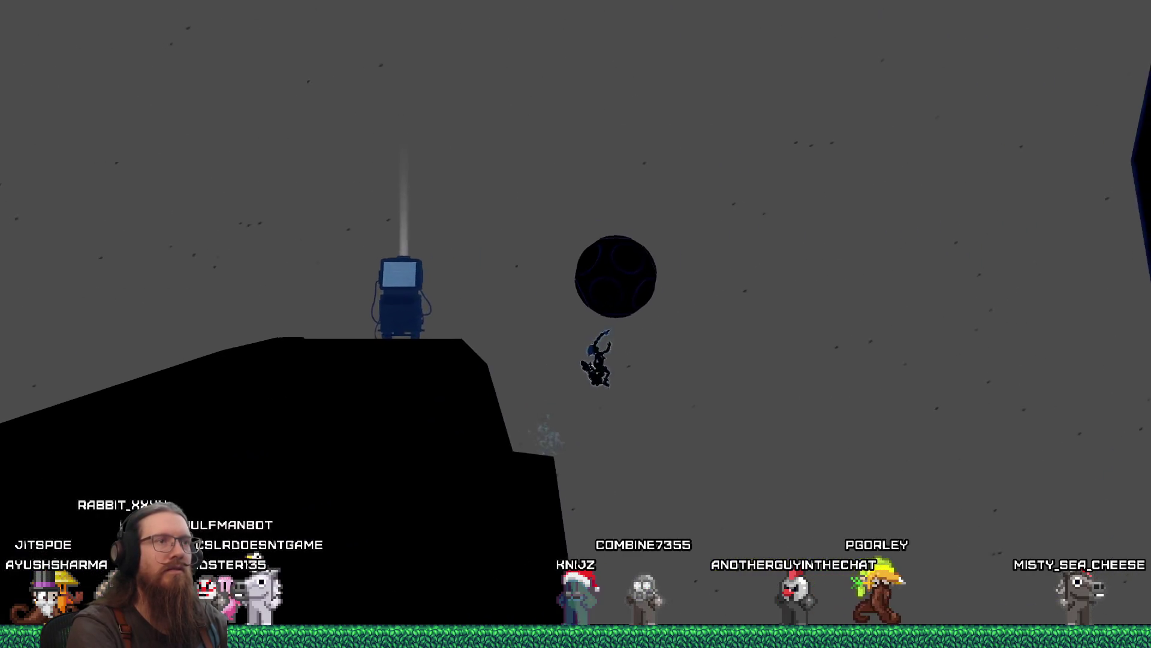
key(space)
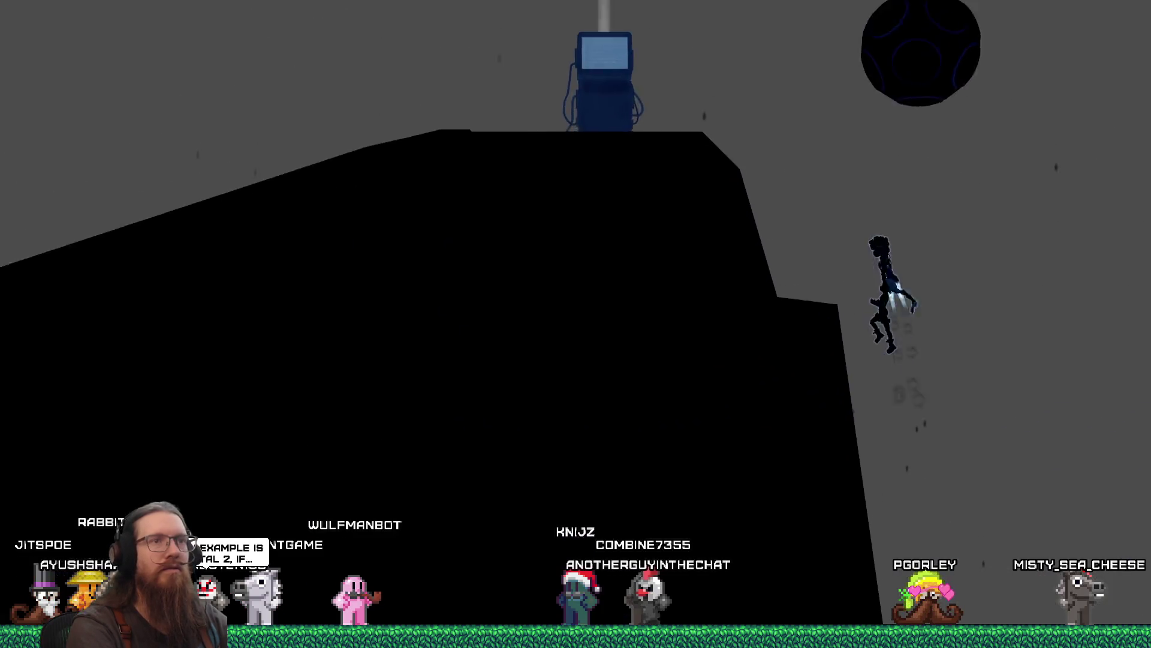
key(space)
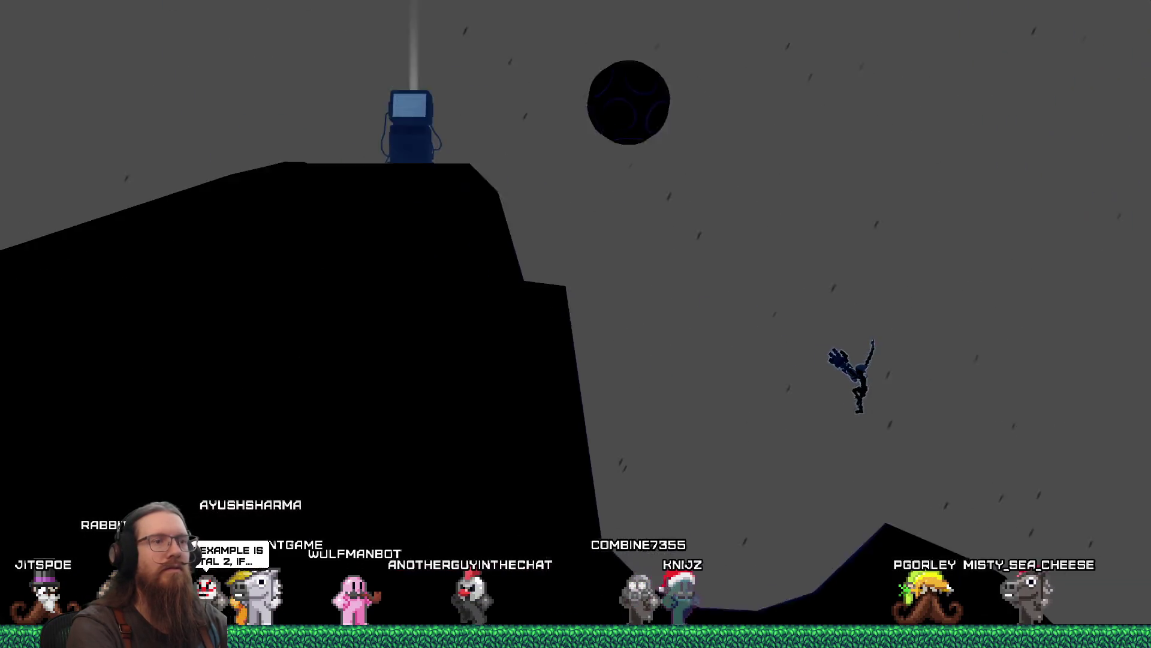
key(space)
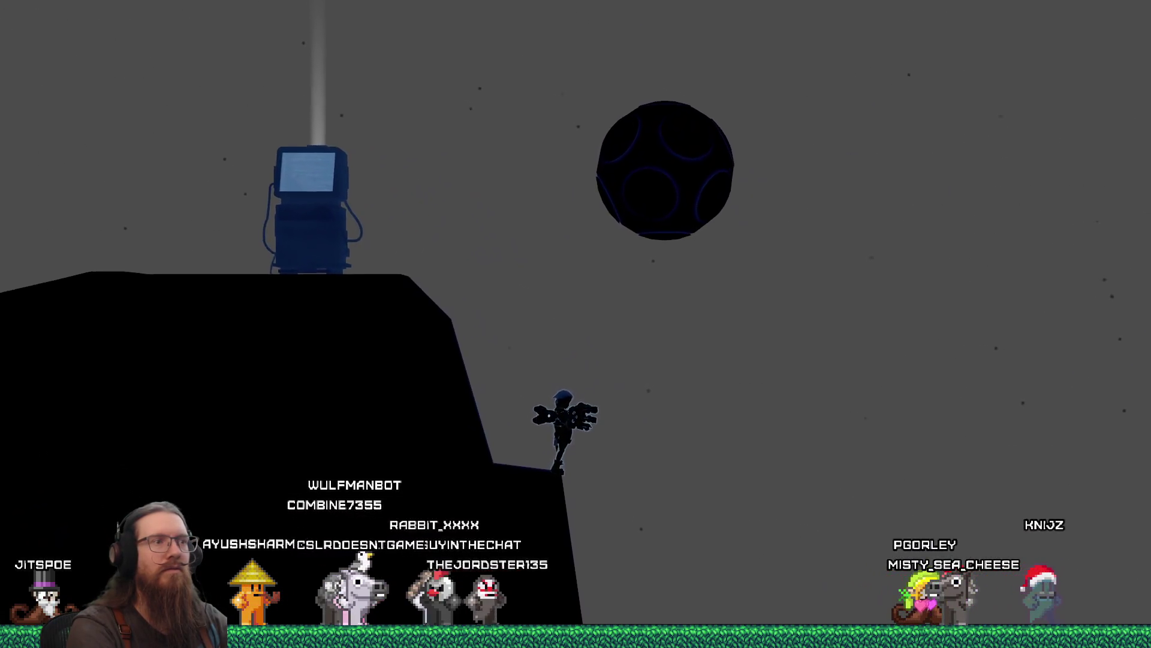
key(grave)
text(quit)
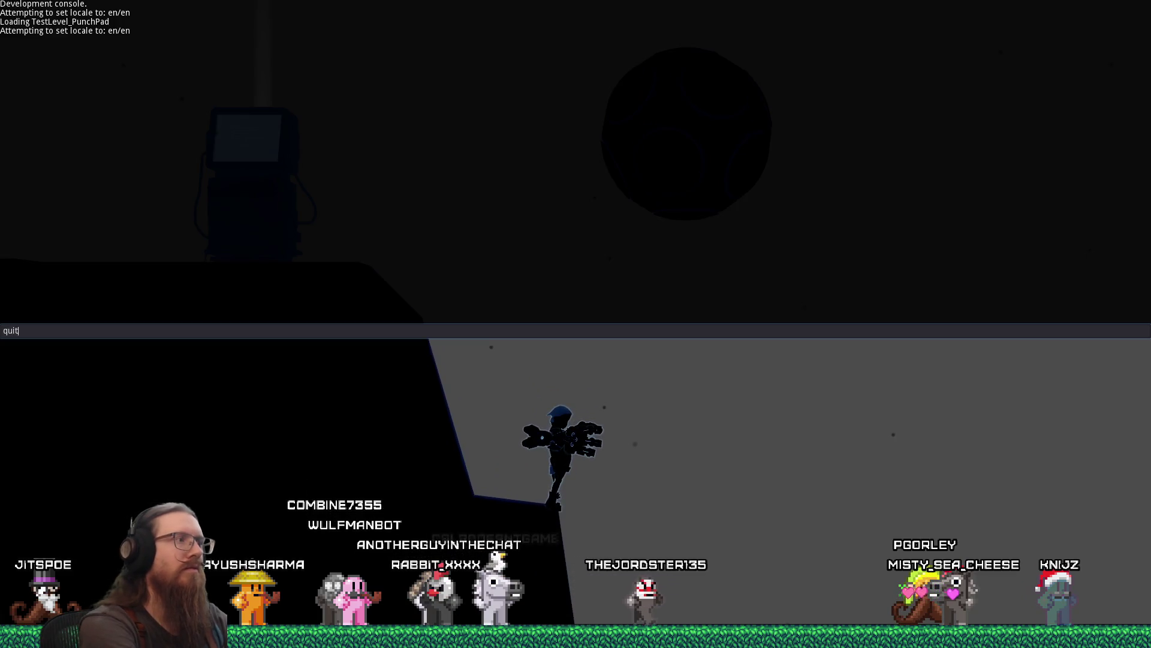
key(Return)
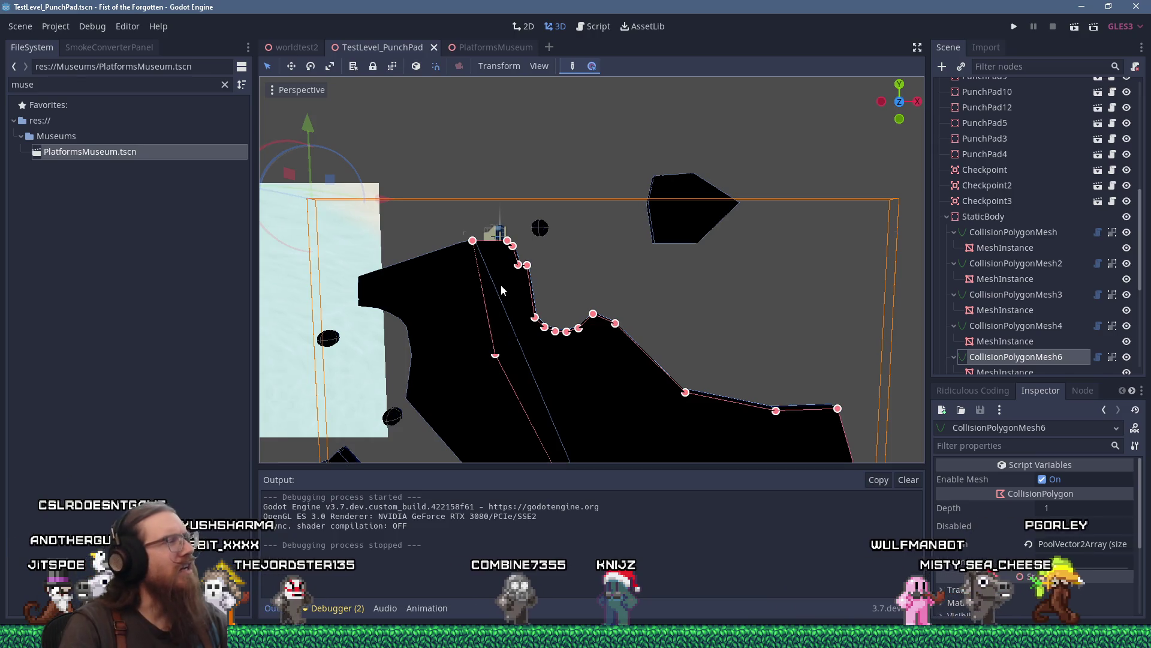
scroll(502, 283, up, 5)
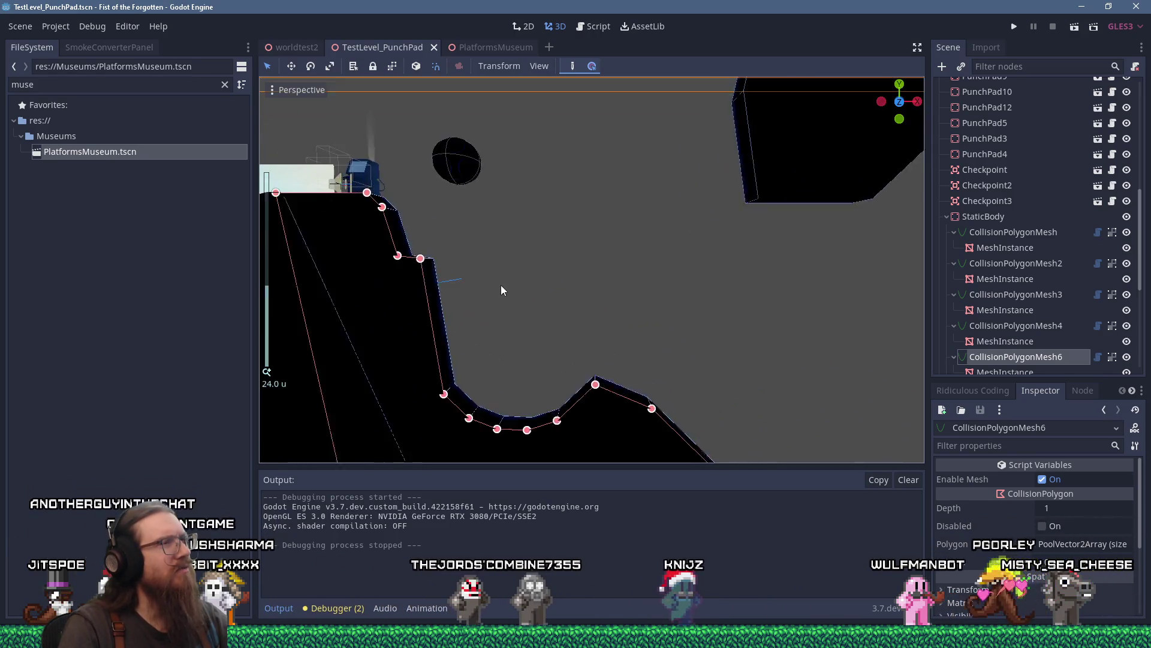
mouse_move(465, 296)
mouse_down()
mouse_move(535, 314)
mouse_move(579, 297)
mouse_up()
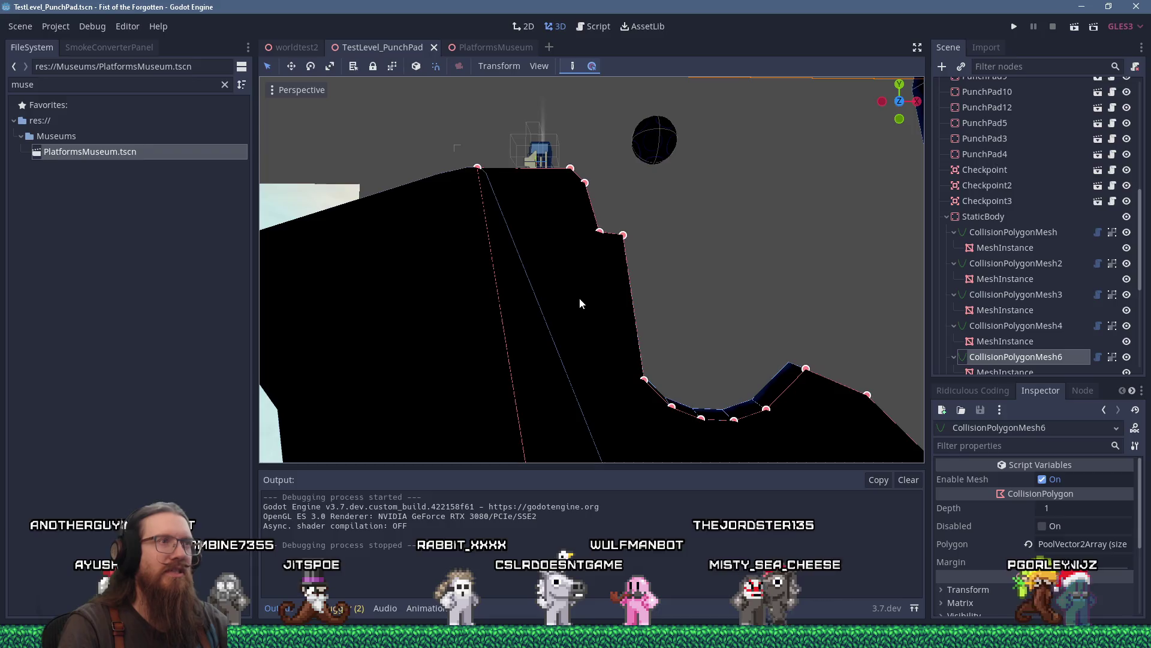
drag(579, 297, 556, 297)
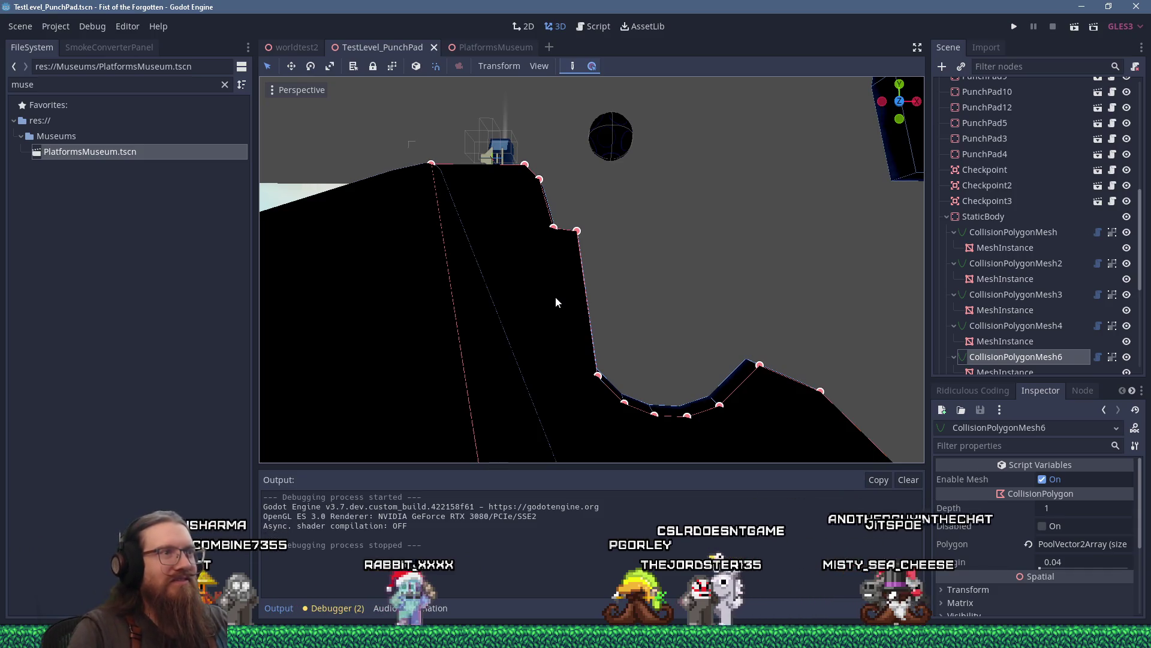
scroll(549, 229, up, 5)
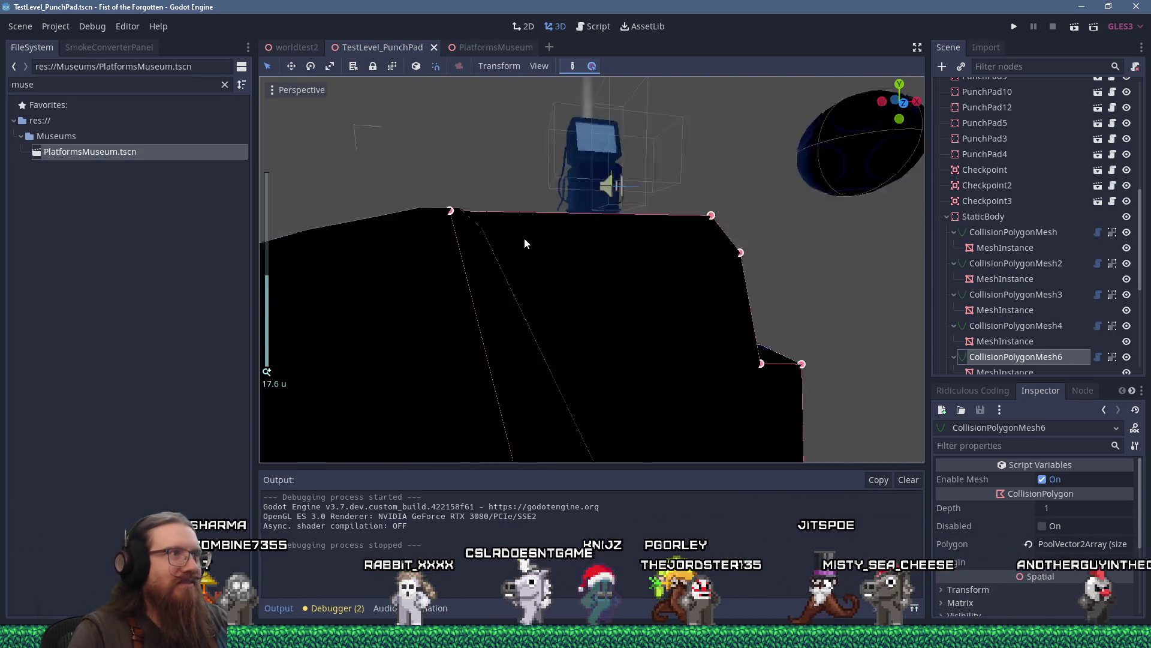
scroll(533, 247, down, 4)
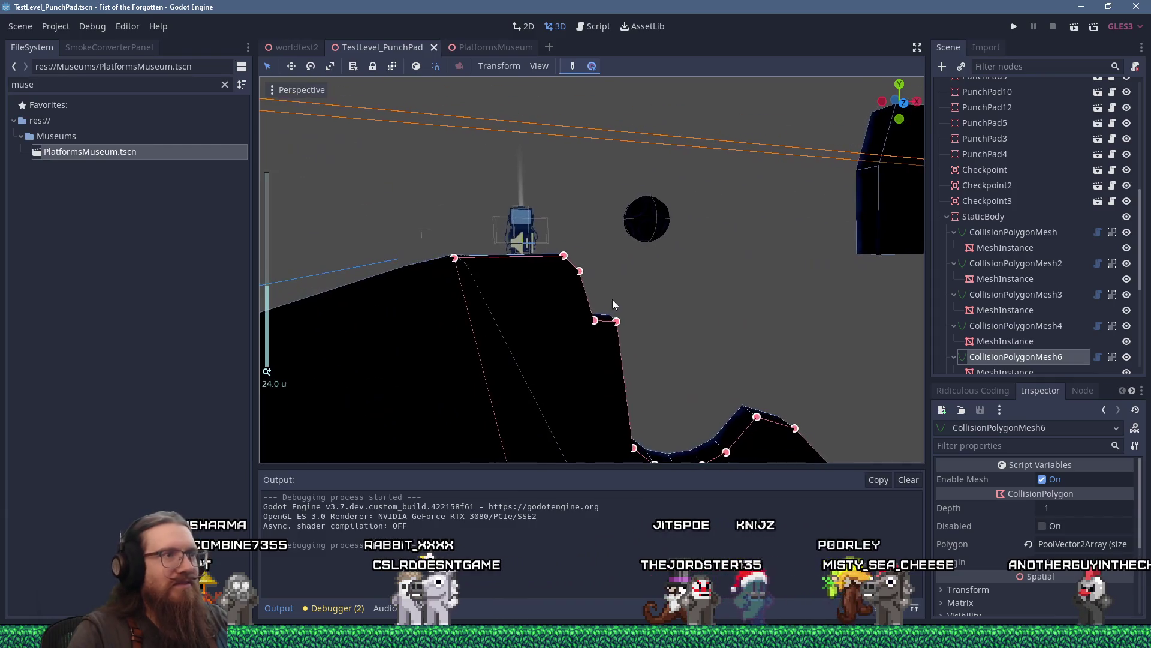
Orbit the viewport over the terrain, player platform and sphere.
drag(581, 261, 556, 236)
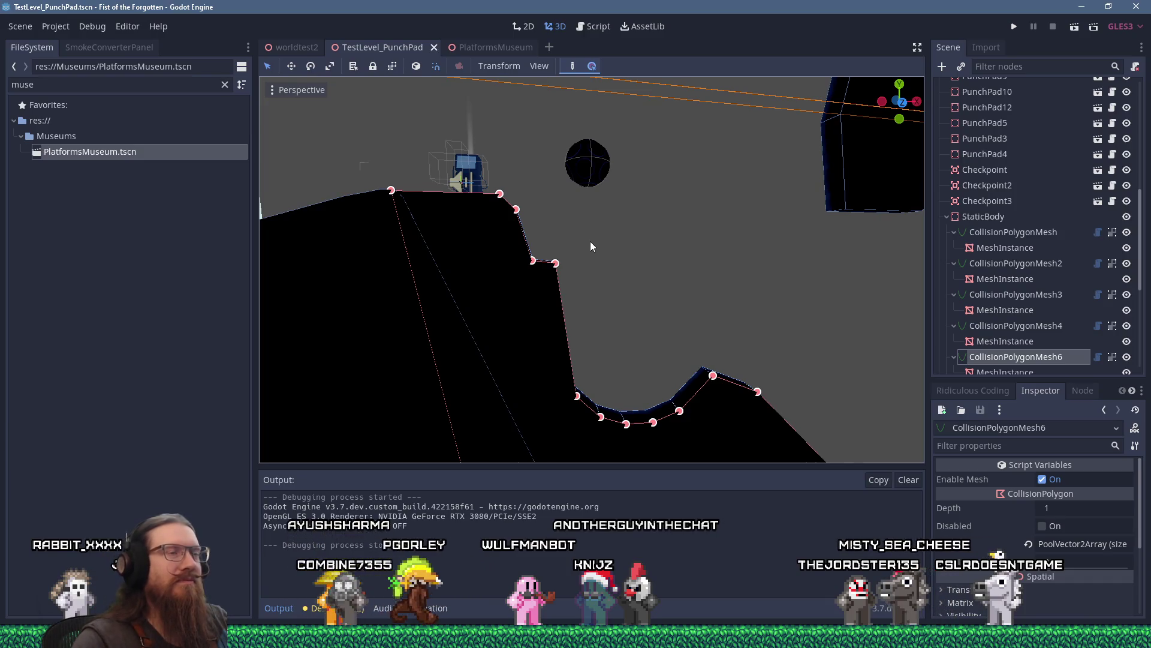
scroll(605, 235, down, 3)
scroll(606, 236, up, 3)
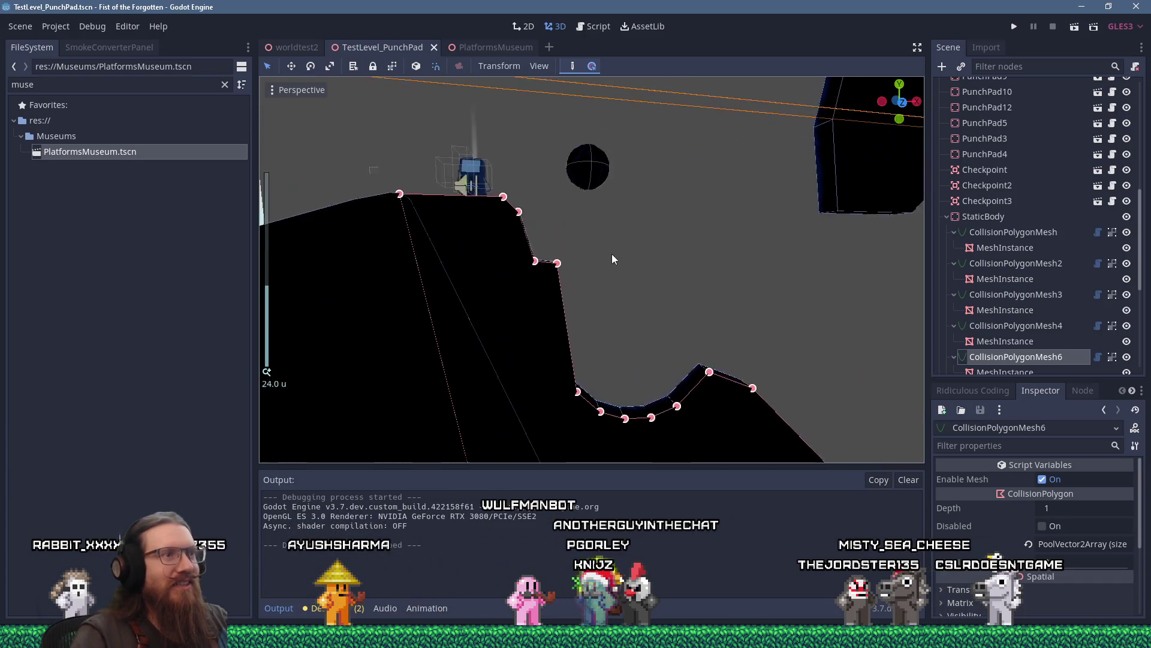
drag(549, 243, 516, 297)
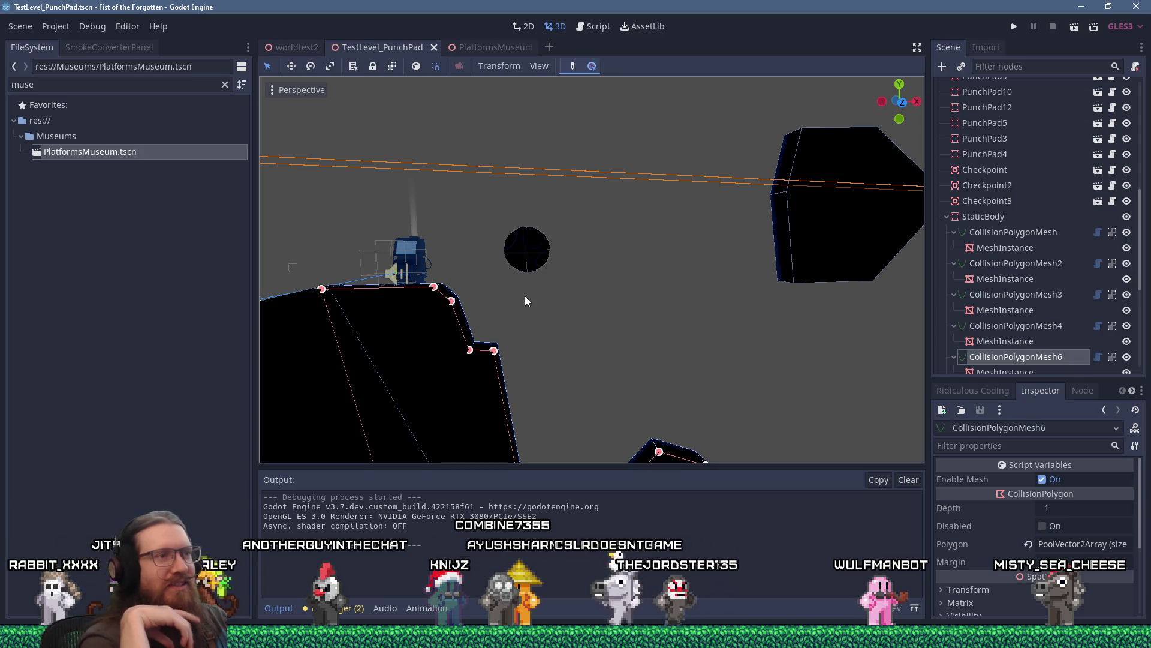
Bring the blank Untitled - Paint canvas to the front.
scroll(524, 297, down, 3)
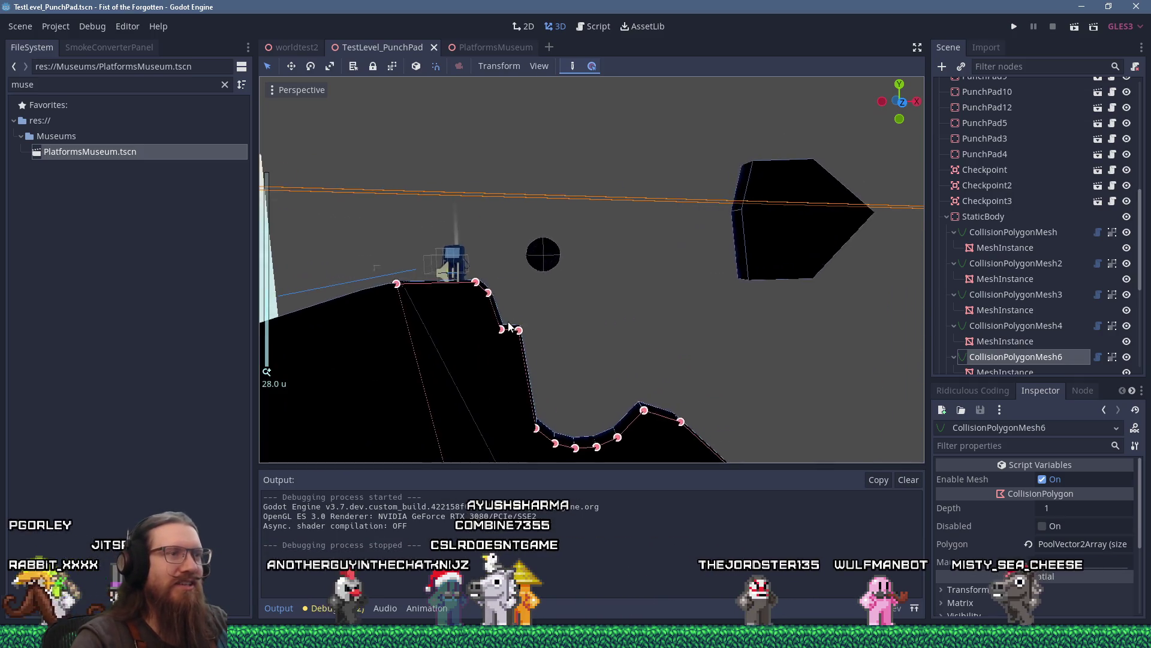
scroll(509, 327, up, 5)
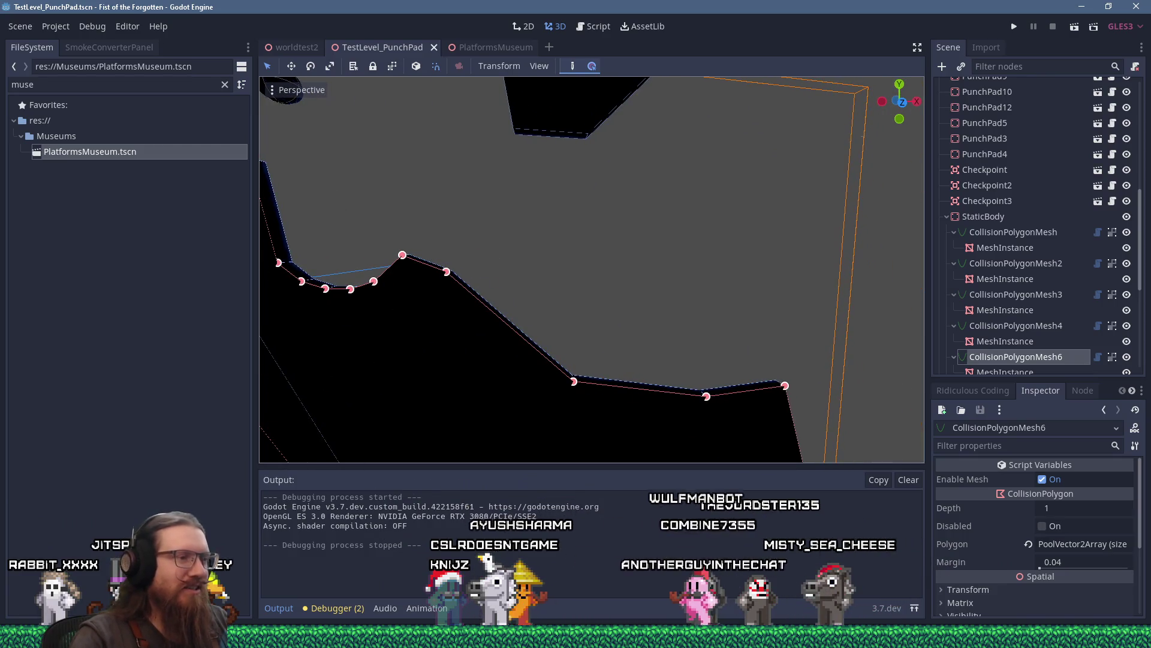
mouse_move(576, 638)
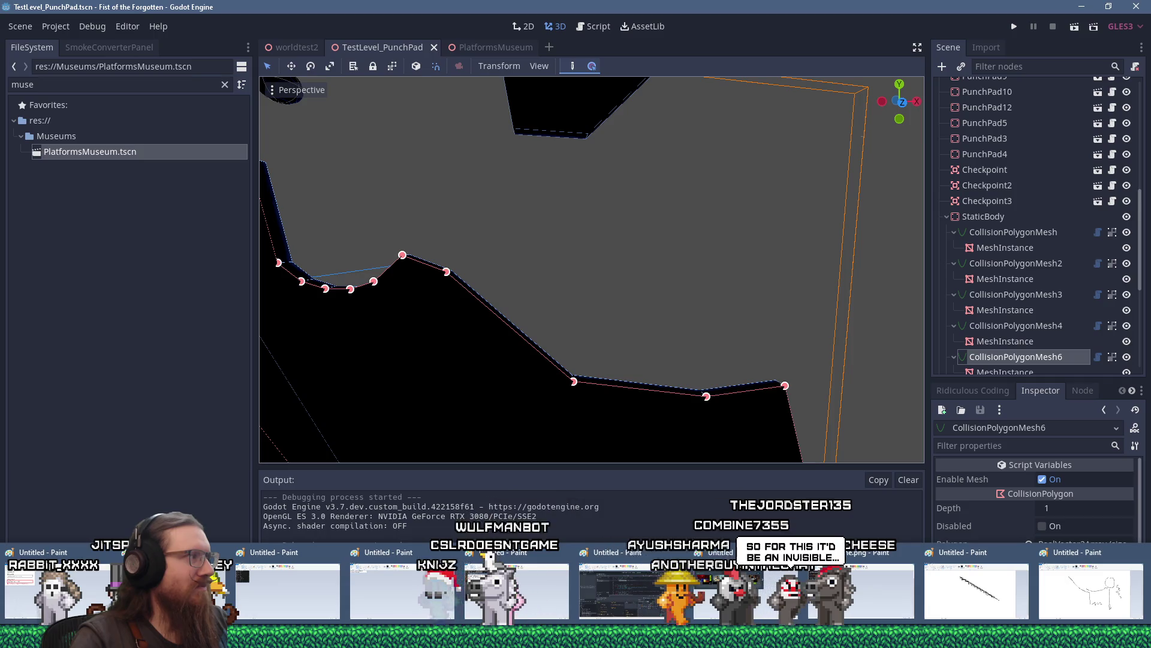
click(288, 591)
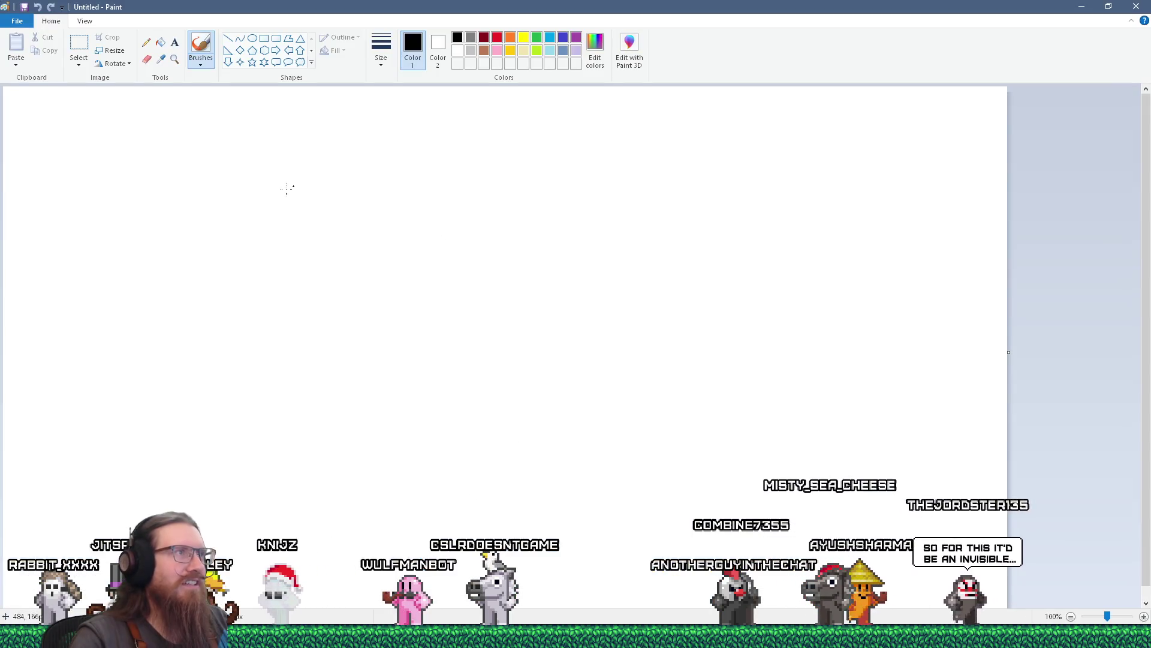
Sketch a curving path with a thickened arrowhead, plus a dashed arc rising right.
drag(235, 195, 370, 347)
mouse_move(461, 358)
mouse_down()
mouse_move(517, 318)
mouse_move(533, 407)
mouse_up()
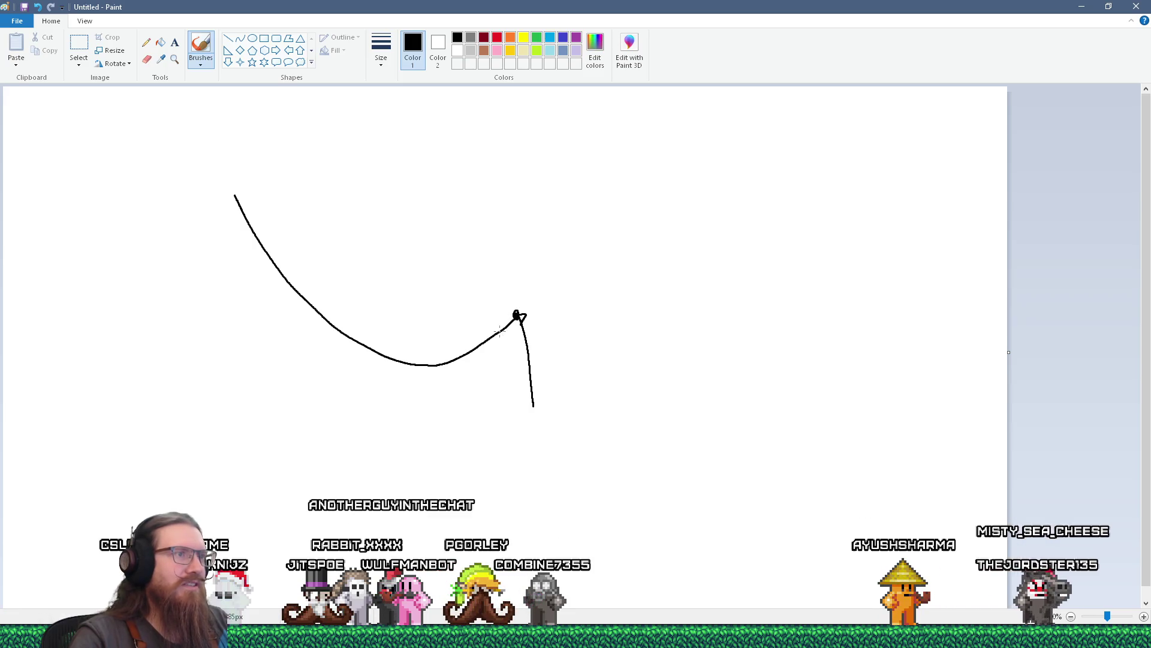
drag(516, 316, 499, 331)
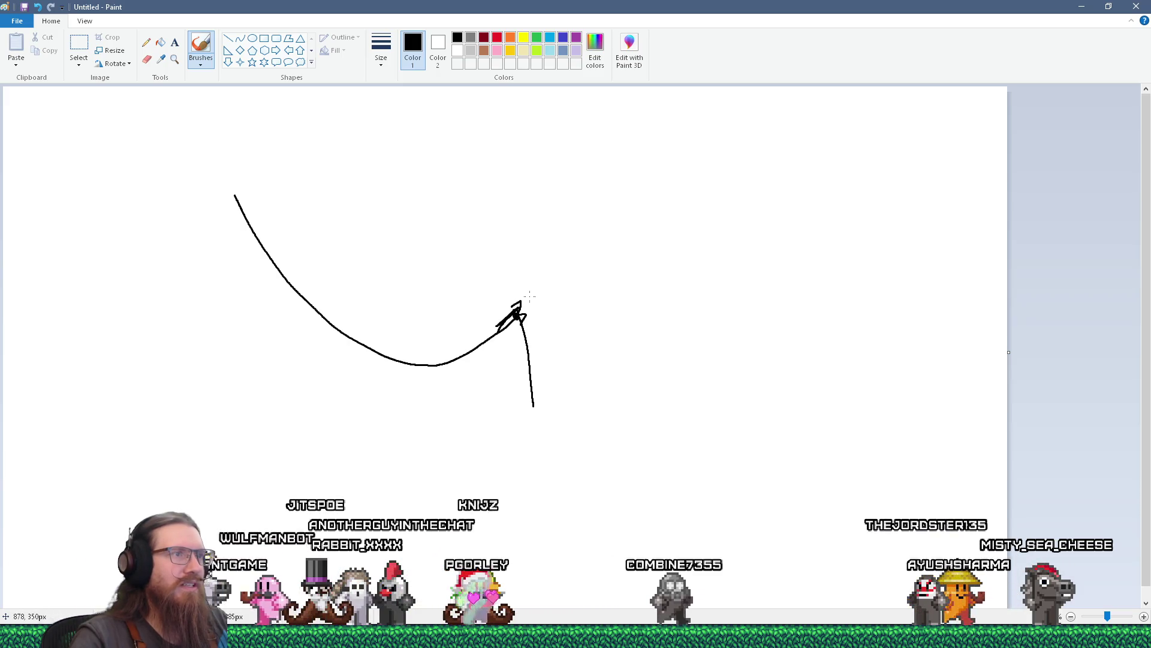
drag(557, 268, 566, 259)
drag(581, 251, 609, 231)
mouse_move(628, 224)
mouse_down()
mouse_move(653, 213)
mouse_move(680, 287)
mouse_up()
Add a vertical wall, a stroke linking the arrowhead to it, and a small box.
click(667, 209)
drag(682, 217, 750, 210)
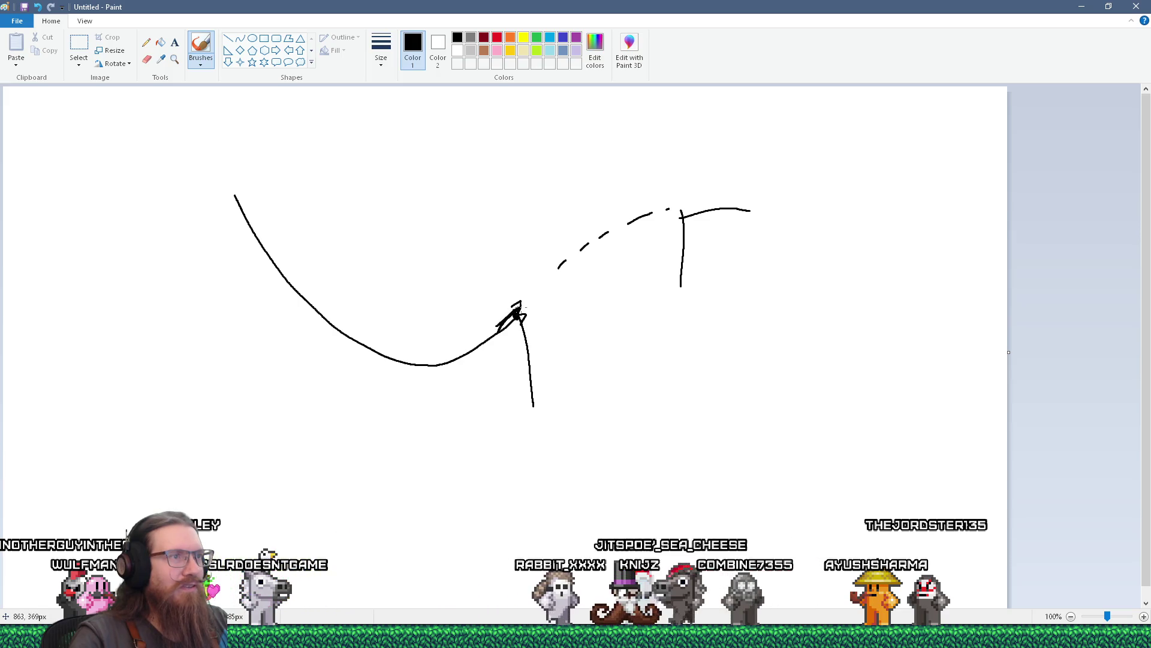
drag(521, 307, 544, 310)
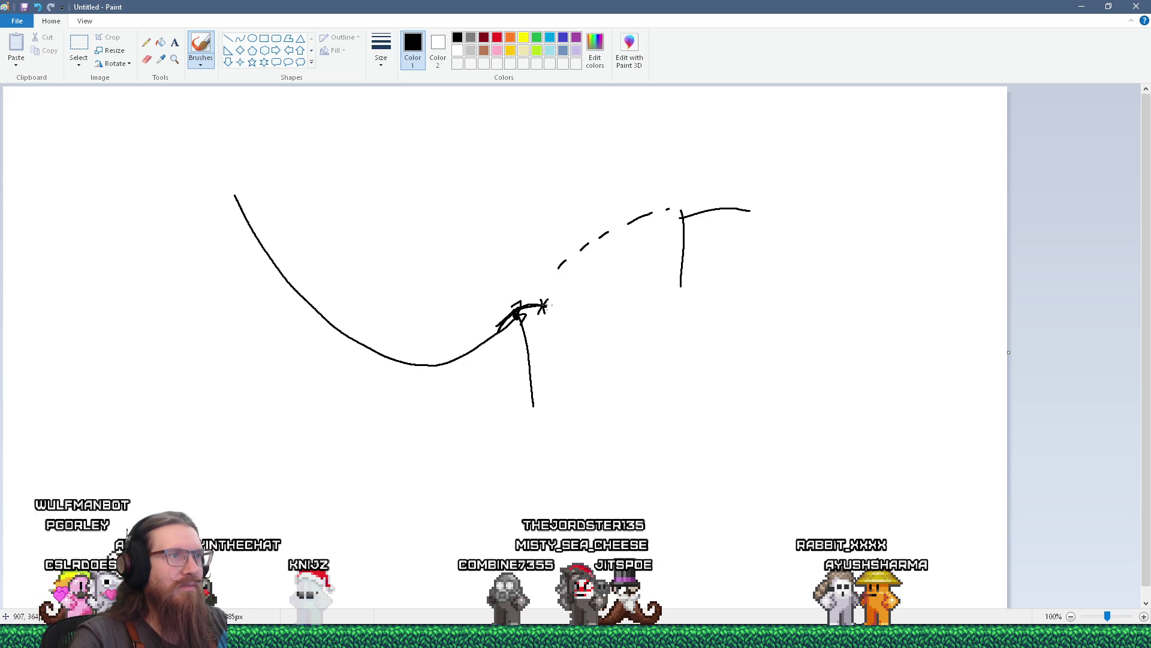
drag(558, 298, 679, 266)
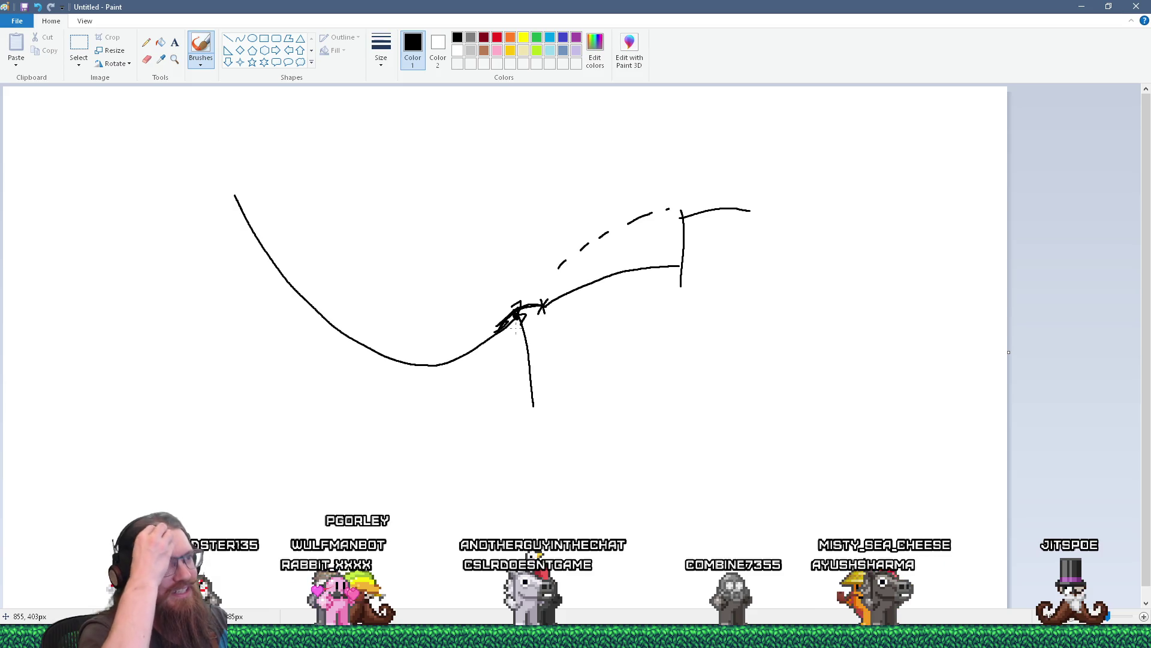
mouse_move(516, 297)
mouse_down()
mouse_move(514, 274)
mouse_move(535, 273)
mouse_move(541, 293)
mouse_move(543, 274)
mouse_up()
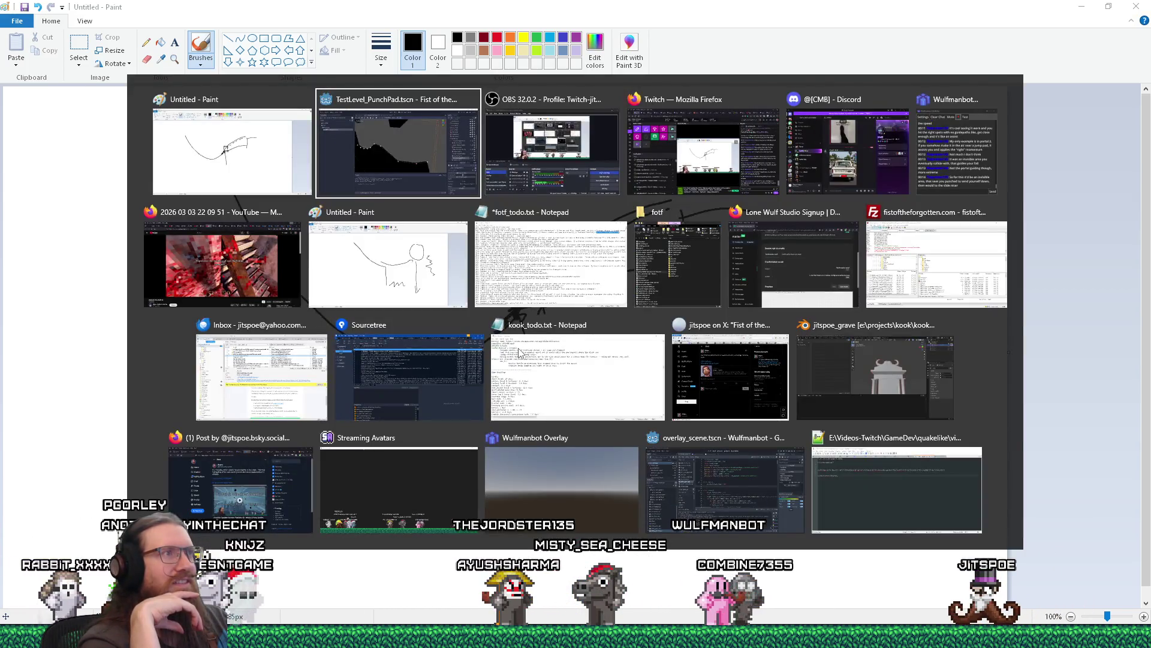
Return to the Godot editor, briefly checking the Paint sketch for reference.
key(alt+Tab)
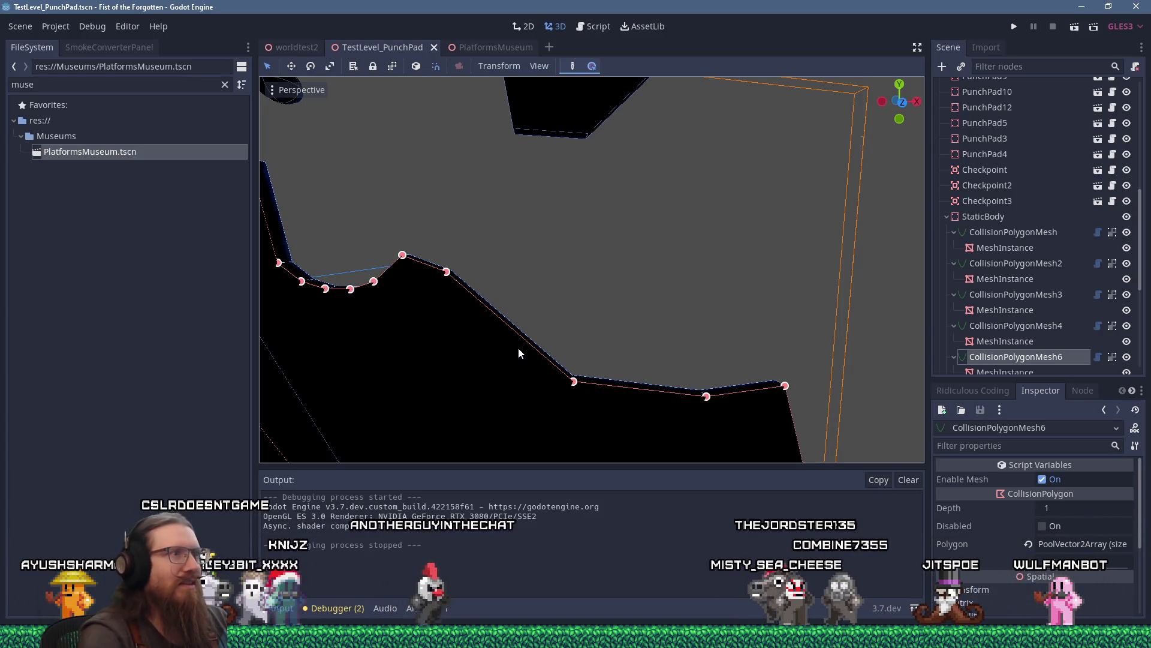
scroll(502, 300, down, 5)
scroll(502, 301, up, 8)
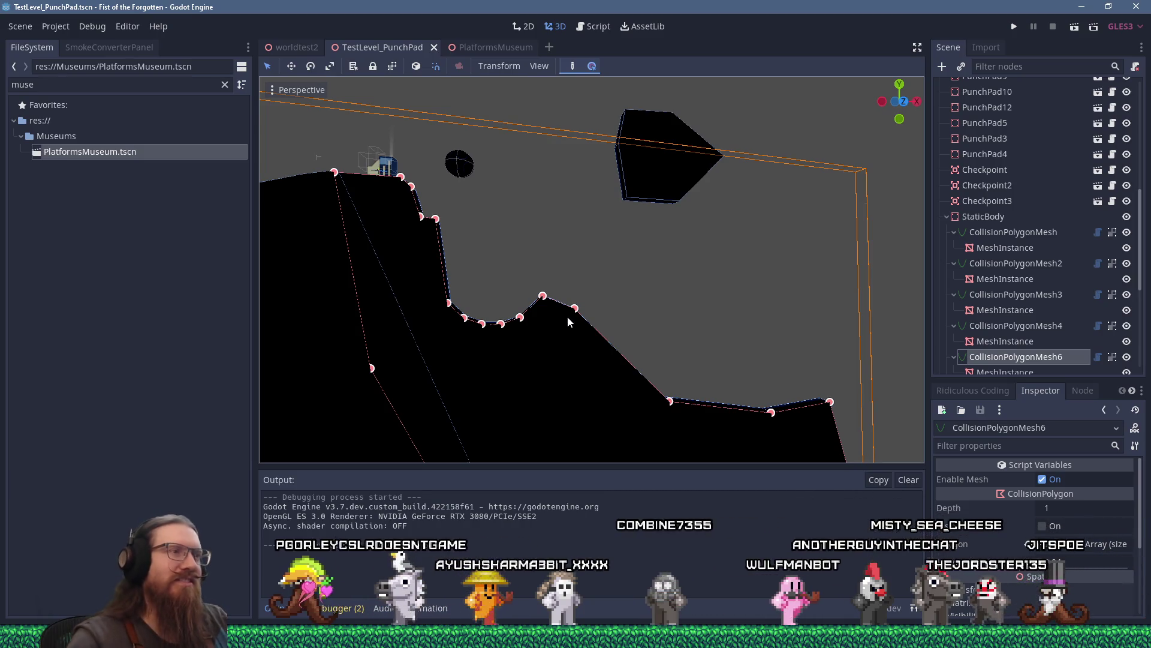
key(alt+Tab)
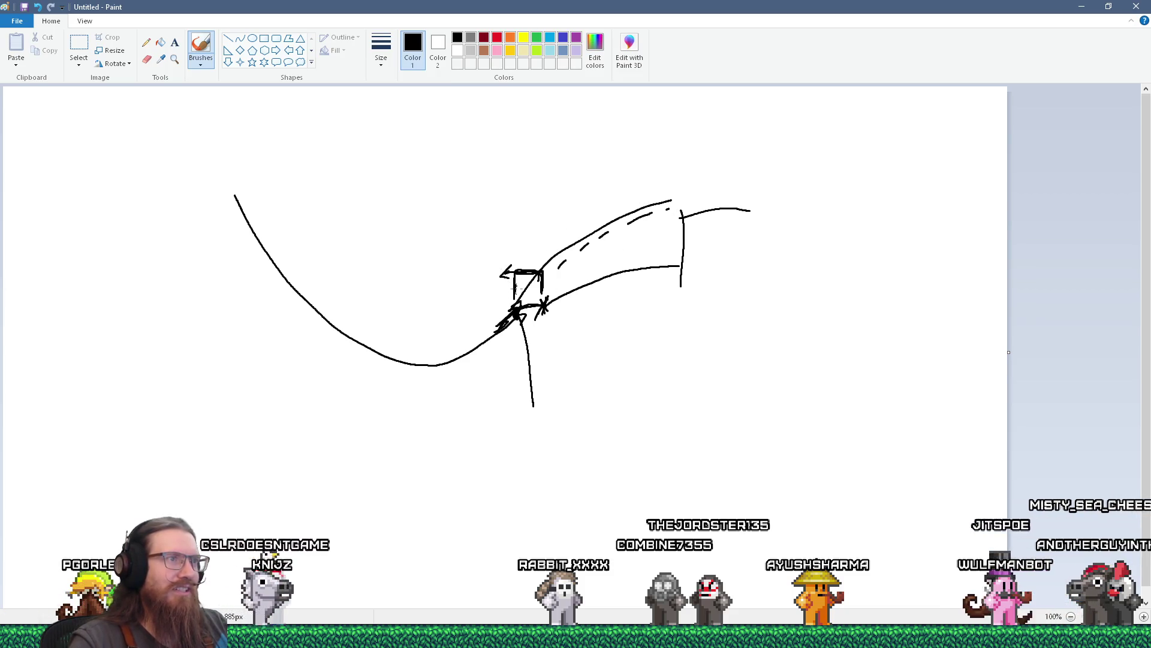
key(alt+Tab)
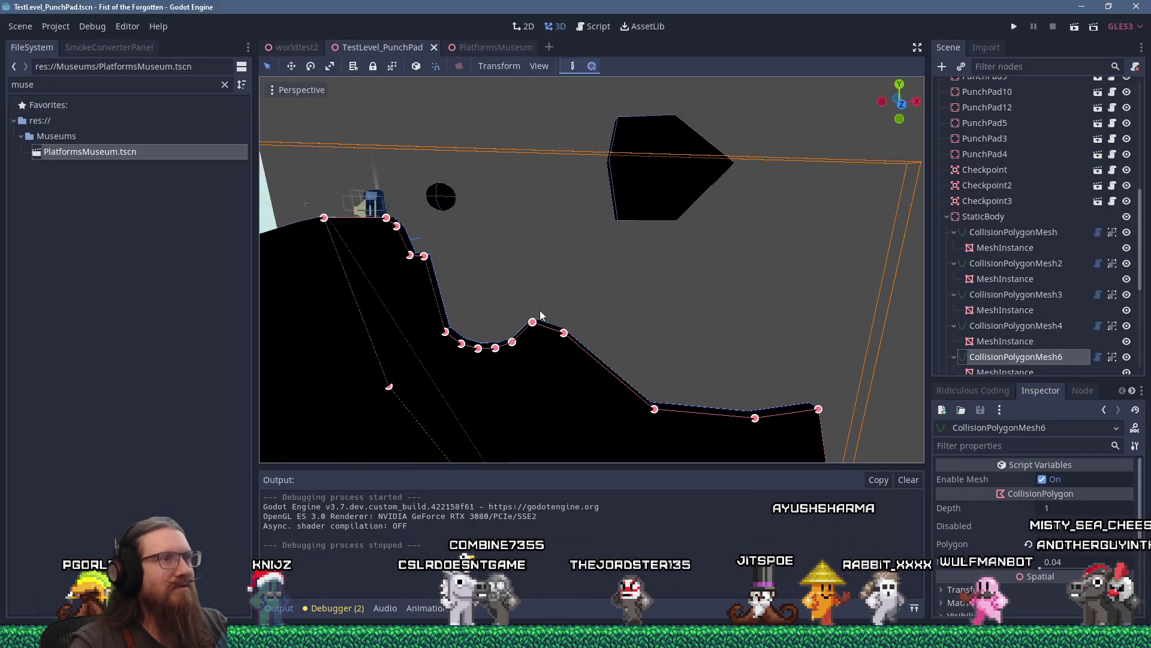
Orbit and zoom the 3D viewport to frame the terrain and floating block.
mouse_move(528, 307)
mouse_down()
mouse_move(570, 313)
mouse_move(592, 360)
mouse_move(645, 337)
mouse_move(574, 295)
mouse_move(593, 362)
mouse_move(585, 304)
mouse_move(565, 301)
mouse_up()
scroll(592, 362, up, 2)
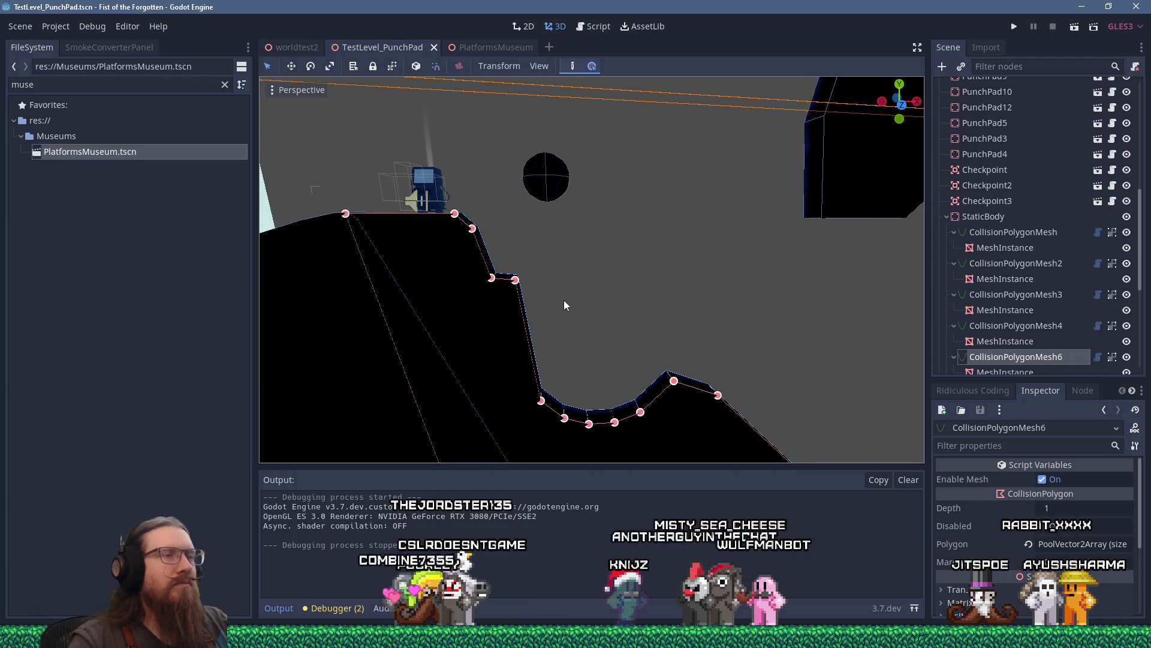
drag(564, 305, 561, 280)
Select the floating hexagon block CollisionPolygonMesh5 and move it to its new position.
click(697, 218)
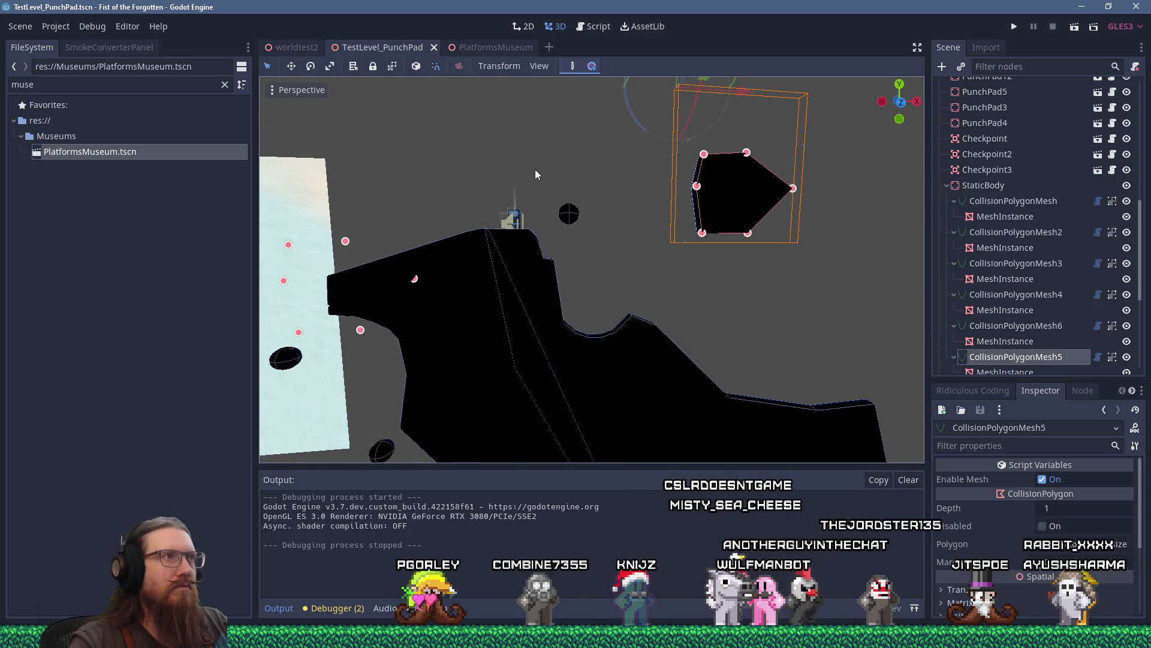
scroll(535, 174, down, 3)
scroll(610, 161, up, 3)
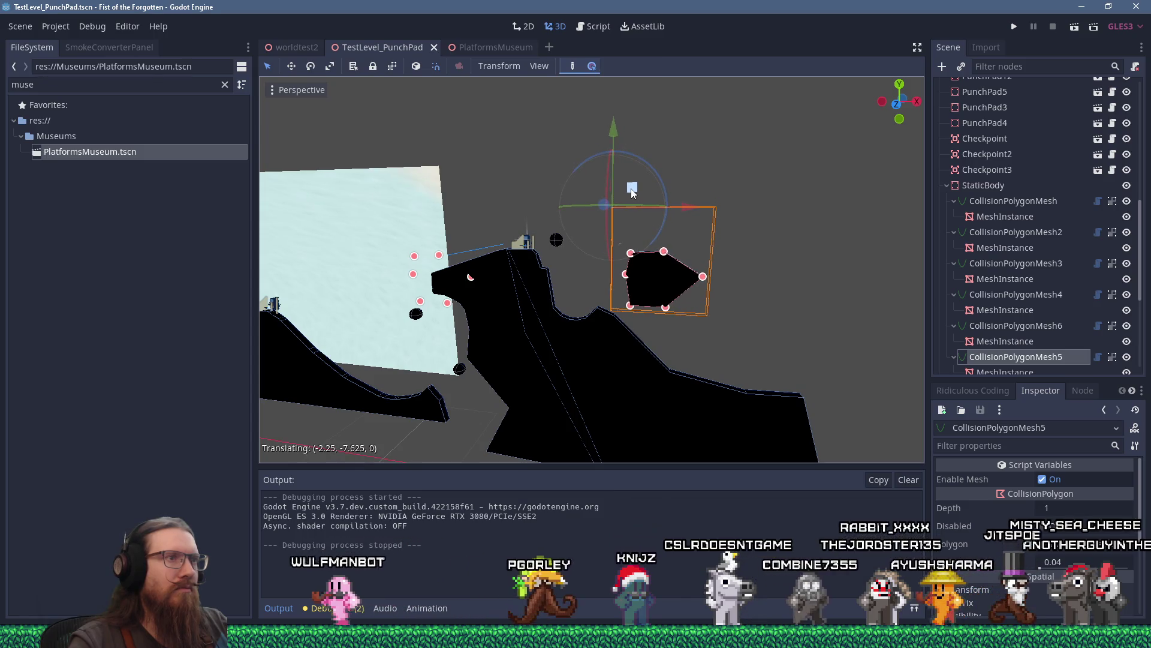
scroll(632, 188, up, 4)
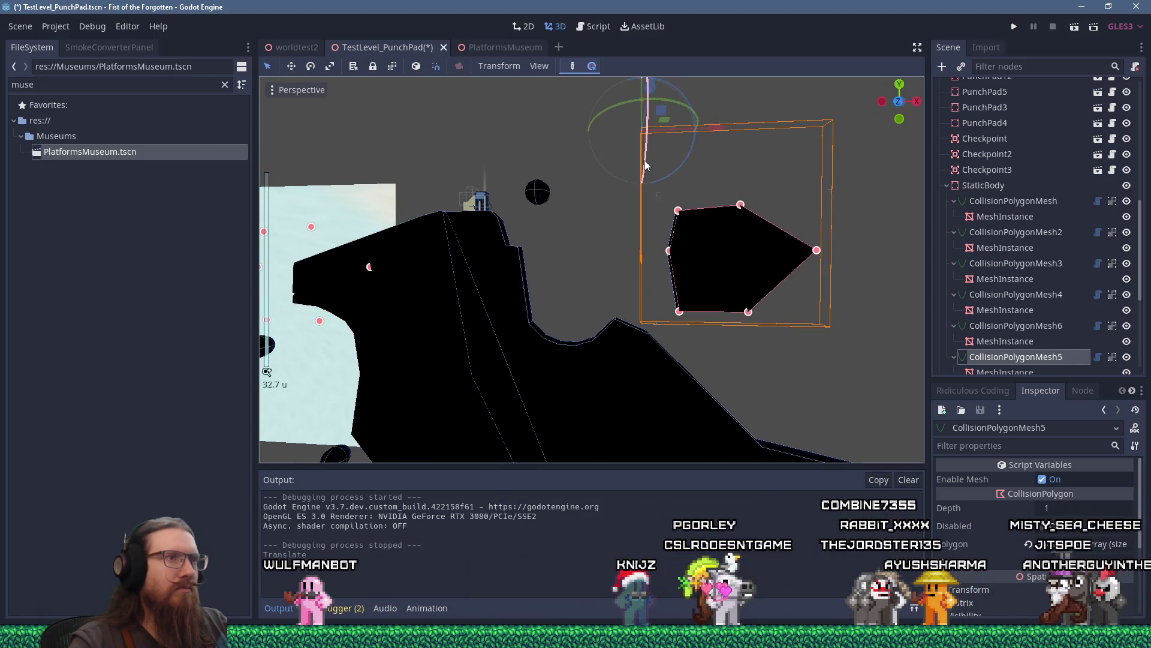
mouse_move(645, 165)
mouse_down()
mouse_move(643, 214)
mouse_move(671, 236)
mouse_up()
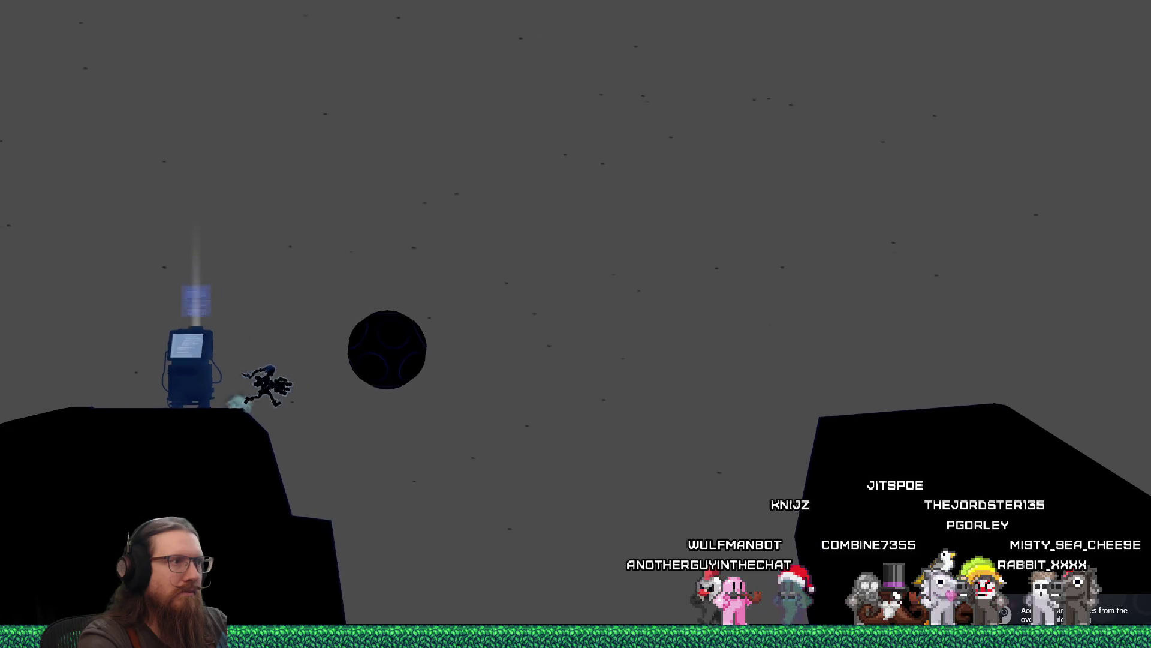
Jump onto the floating block, leap between walls, and swing past the dark sphere.
key(space)
key(Right)
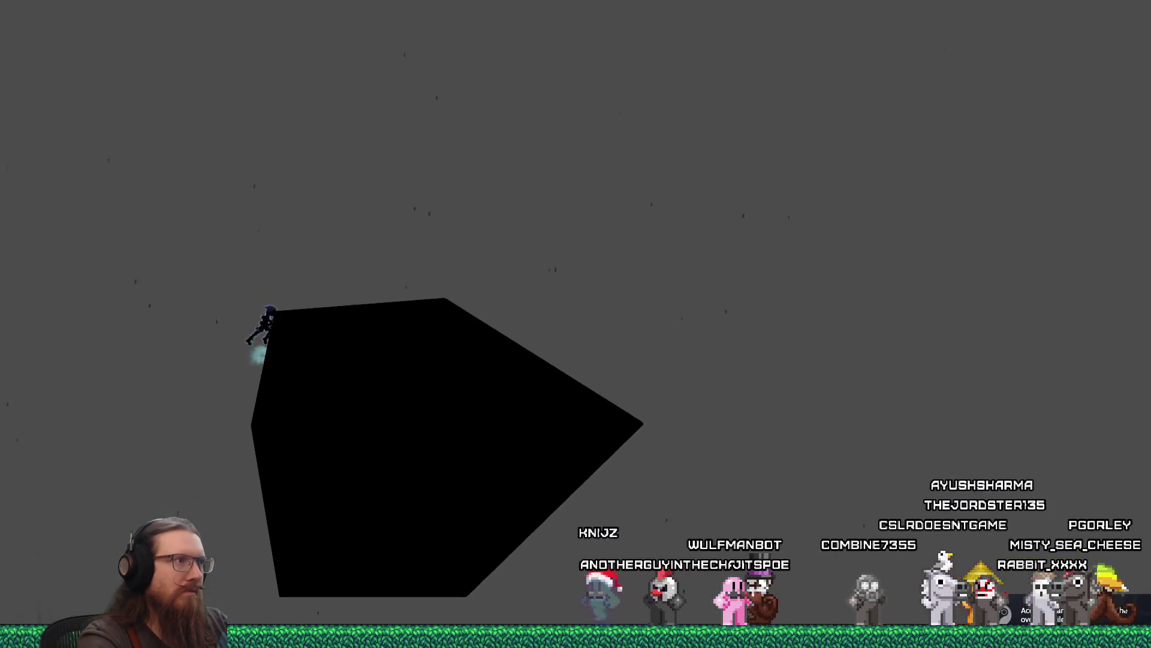
key(space)
key(Right)
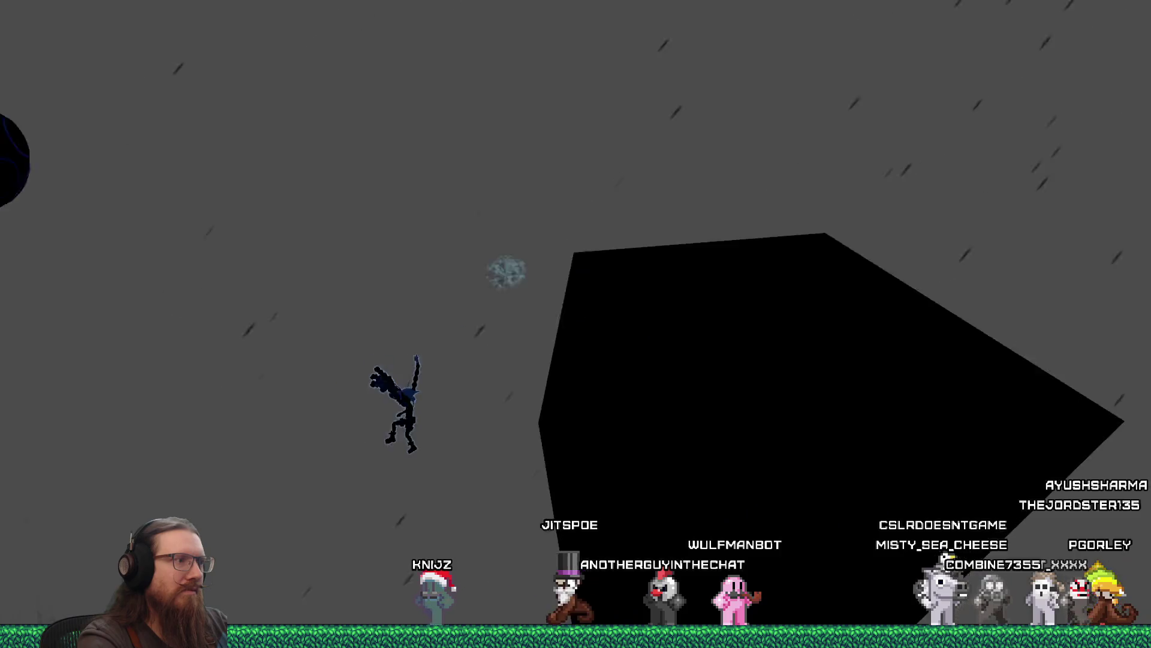
key(space)
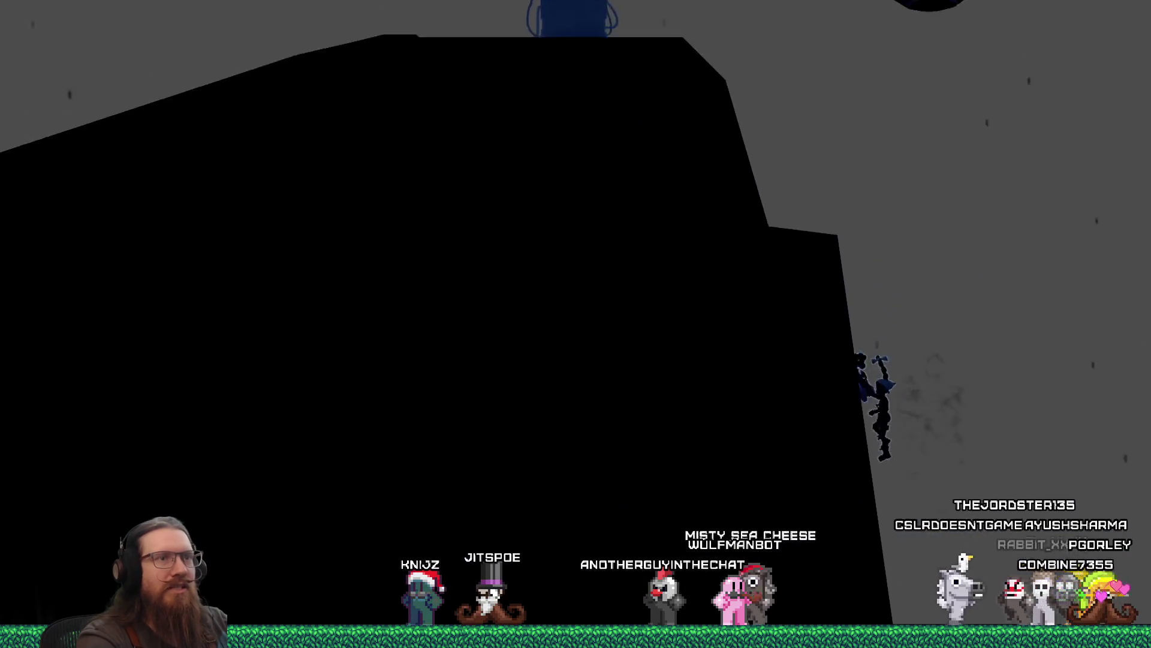
key(Left)
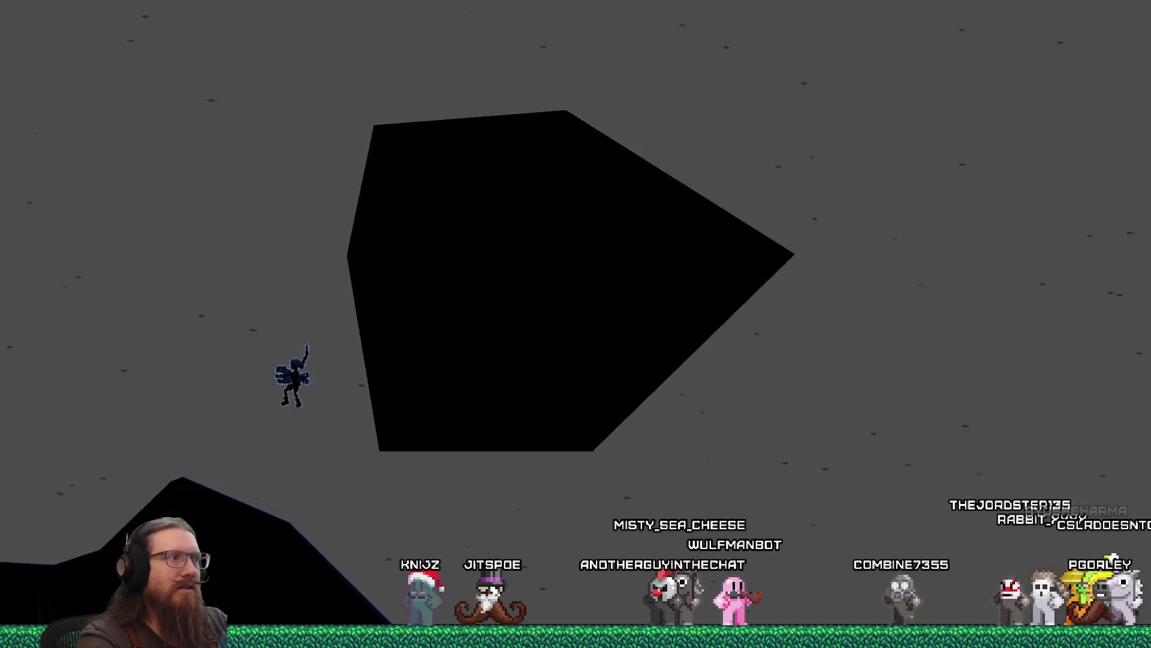
key(Right)
key(space)
key(Left)
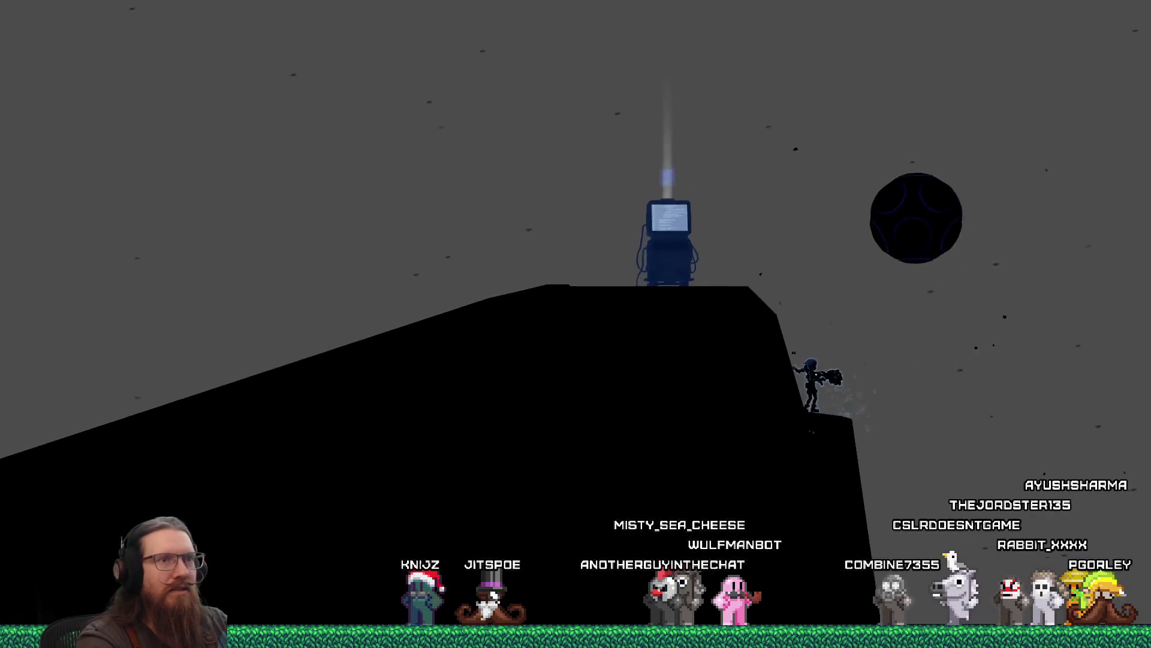
Climb the slopes and cliffs, jumping between ledges beside the block.
key(space)
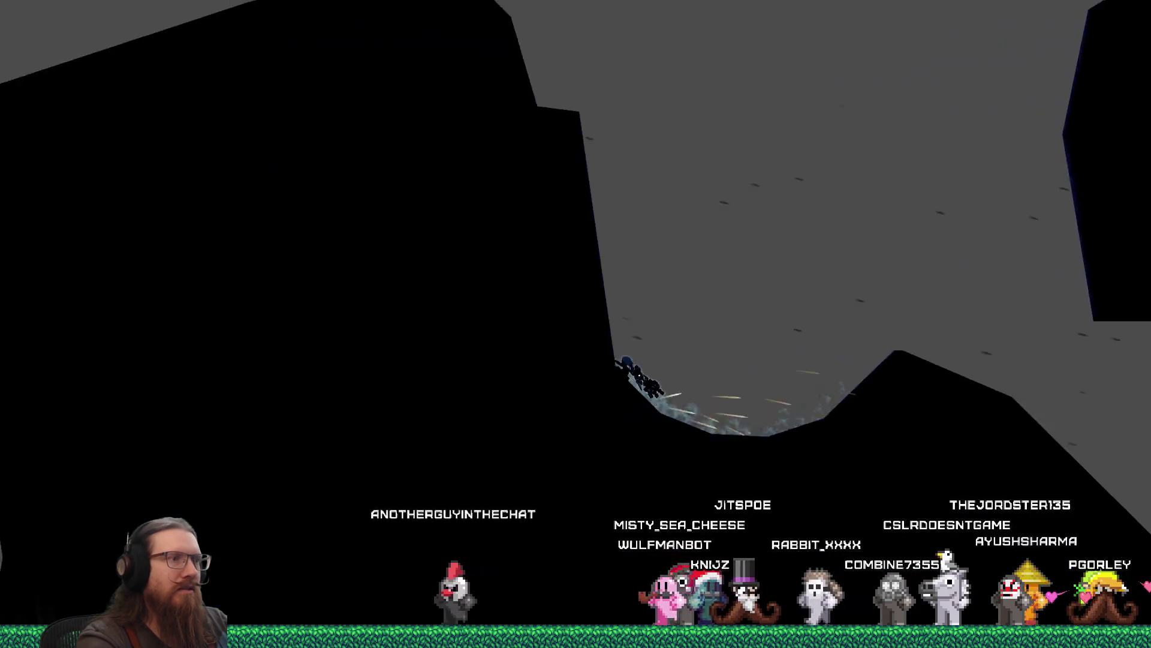
key(space)
key(space)
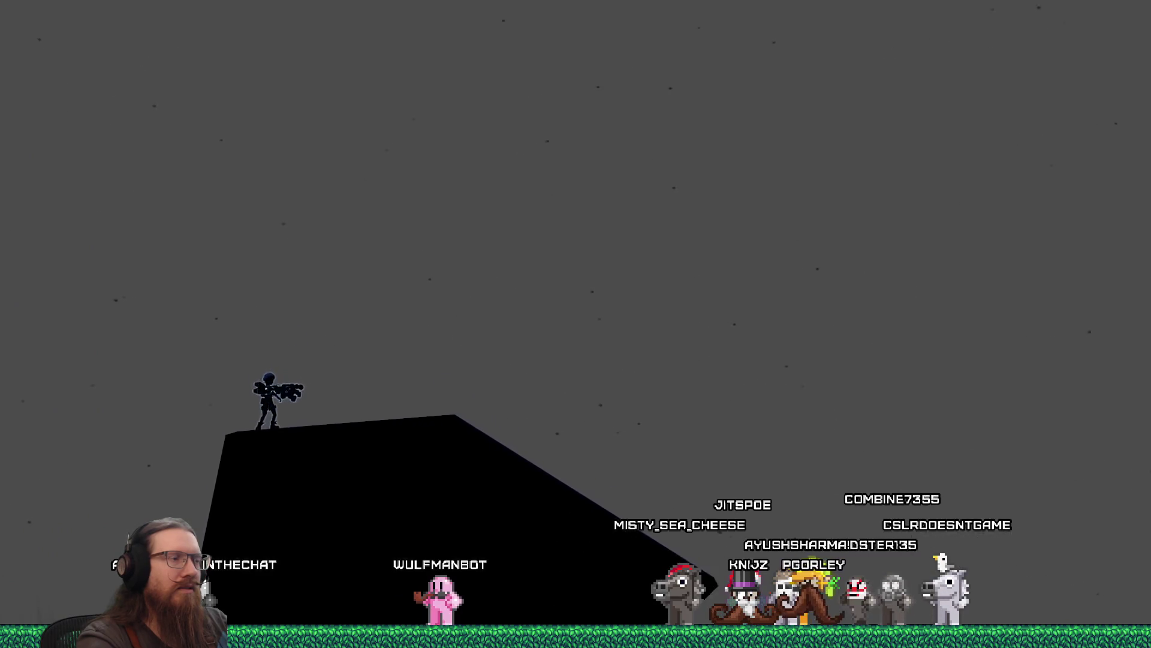
key(space)
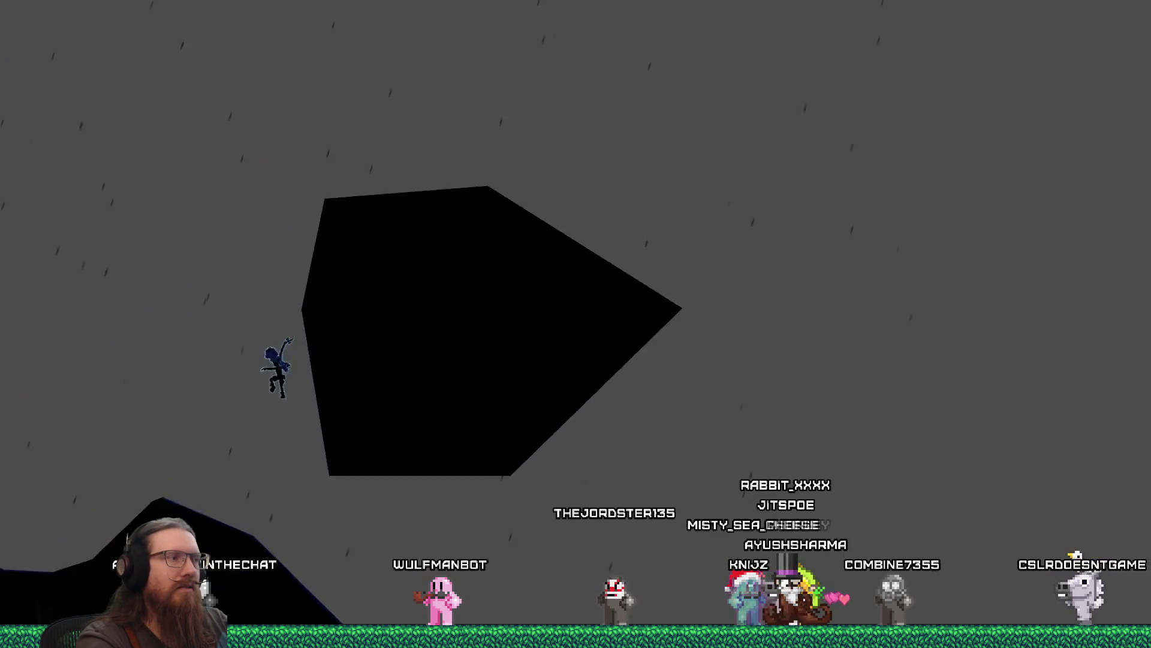
key(space)
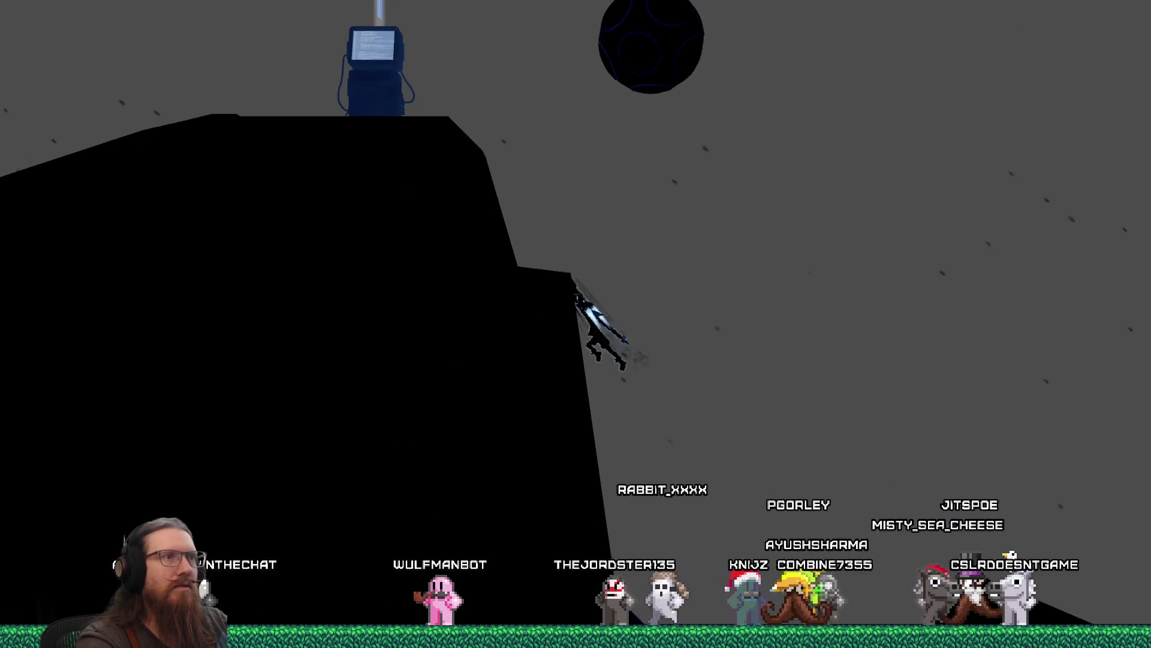
key(space)
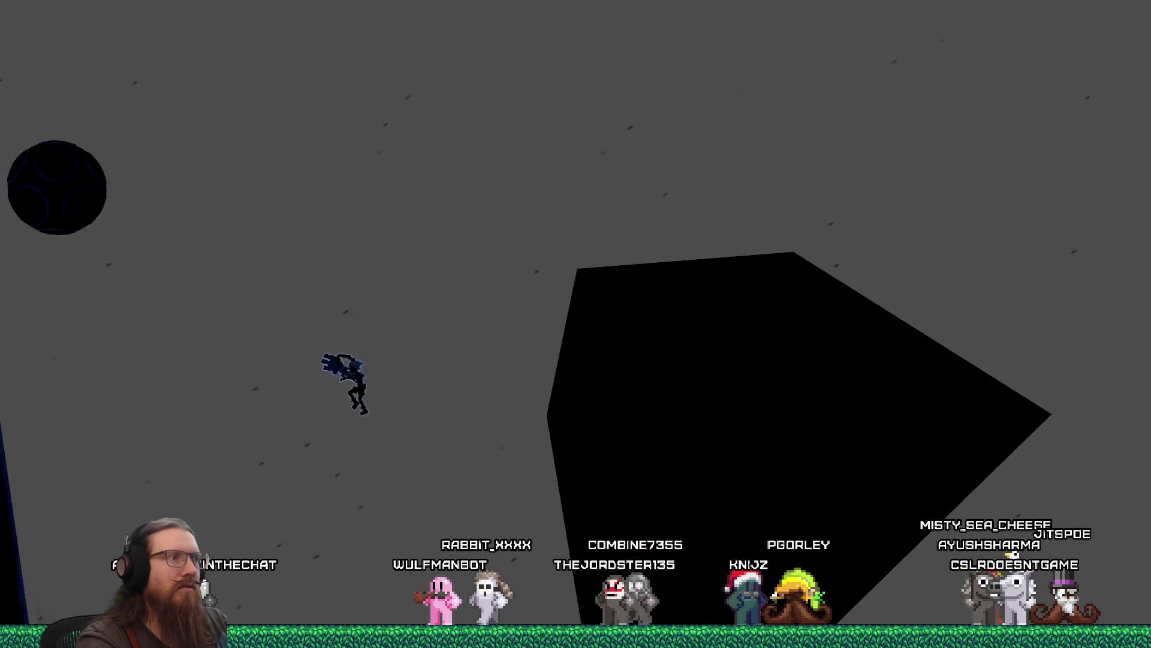
key(space)
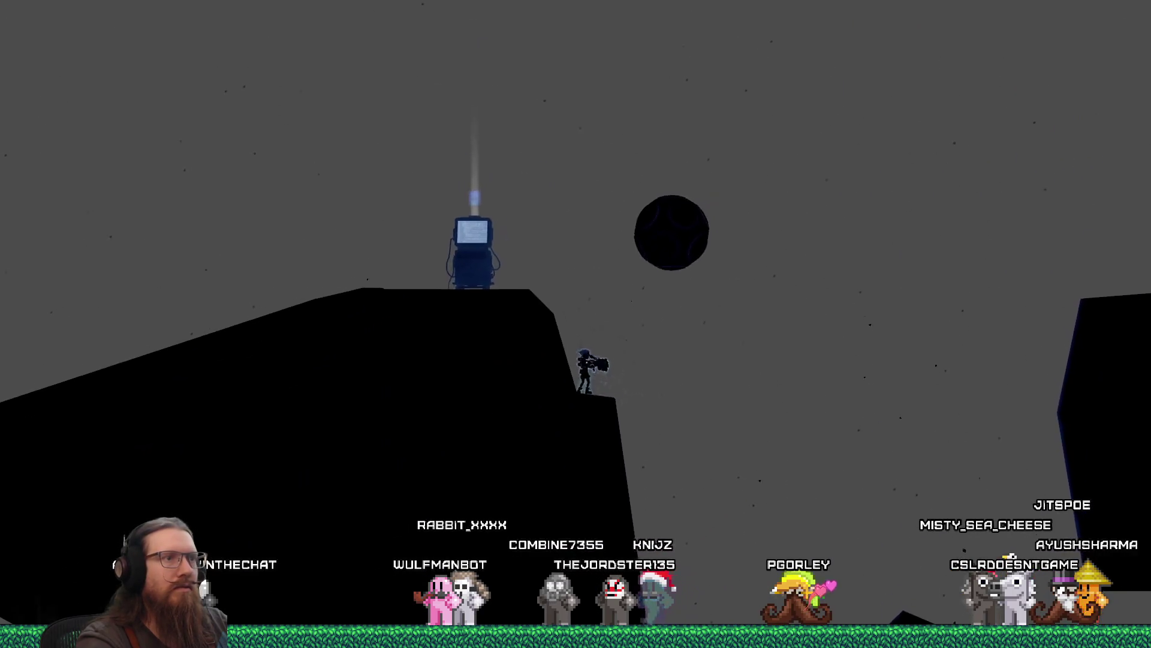
key(space)
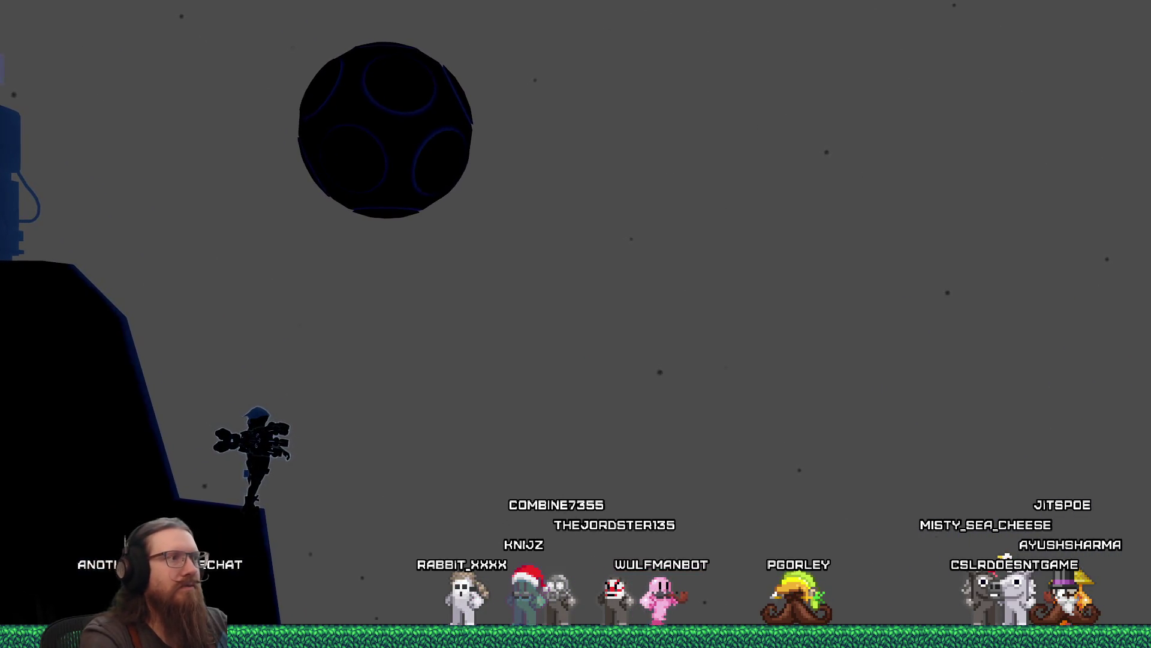
key(space)
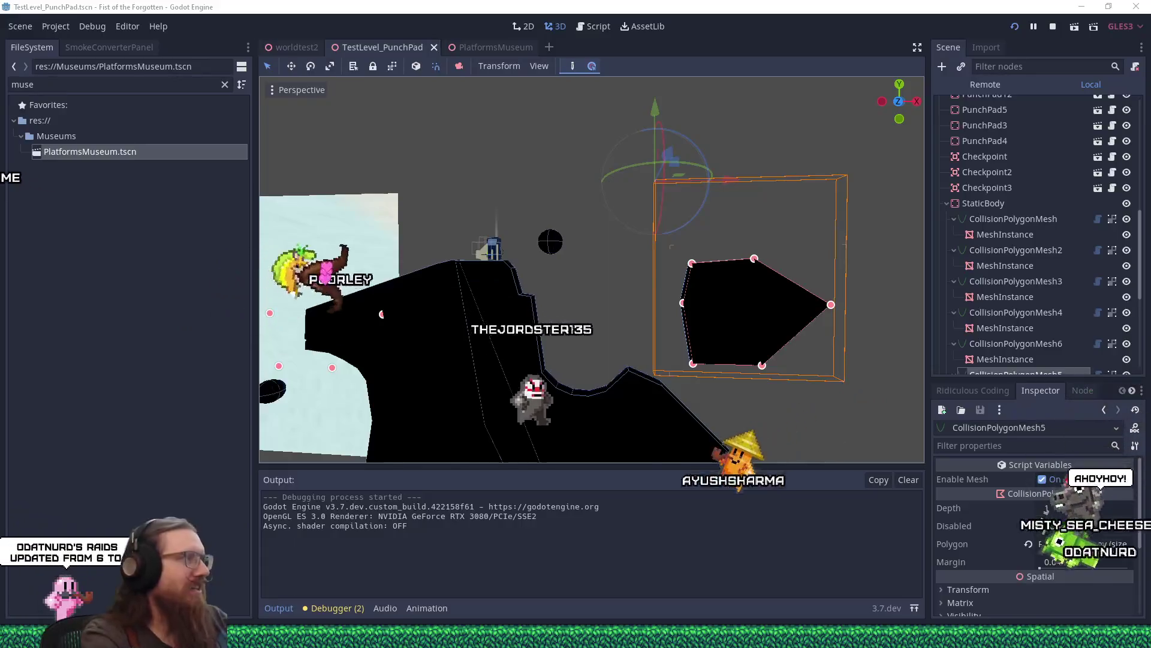
Bring the running game window back to the front.
key(alt+Tab)
key(alt+Tab)
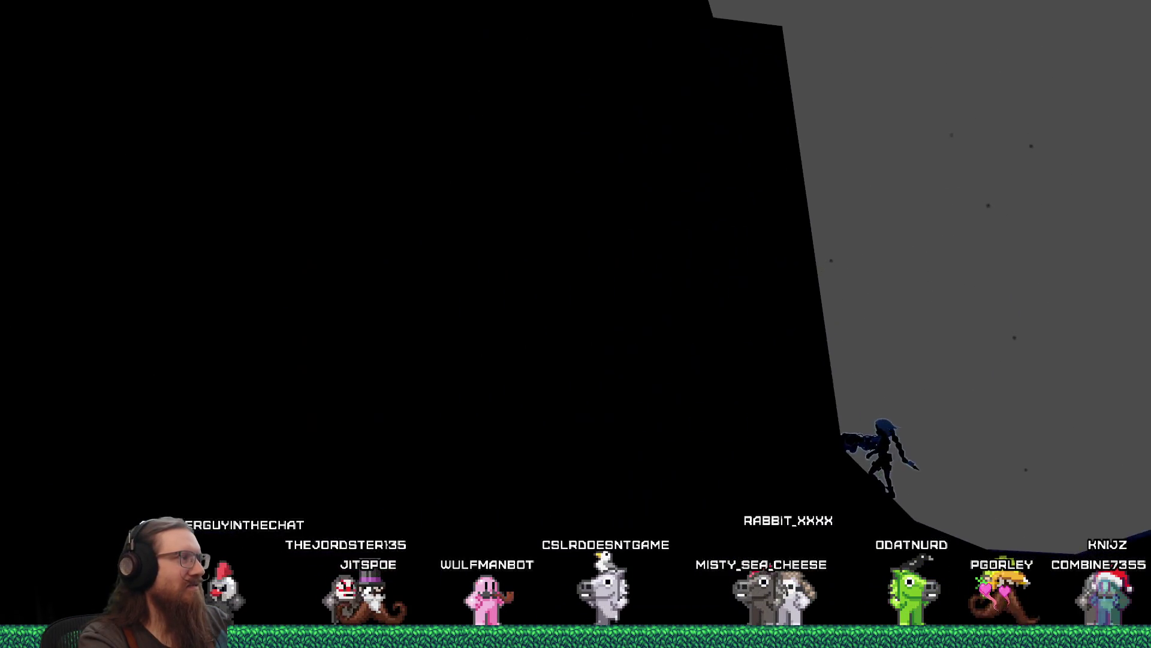
Run through the cave to the grey ledge, then quit the game via the console.
key(Left)
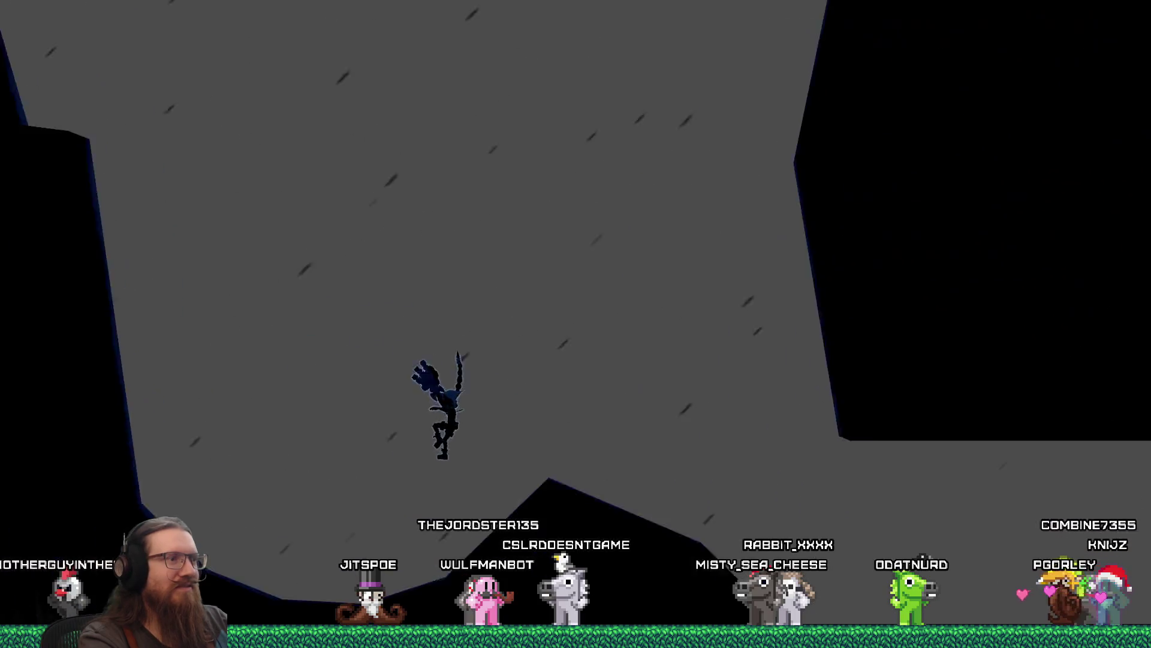
key(Right)
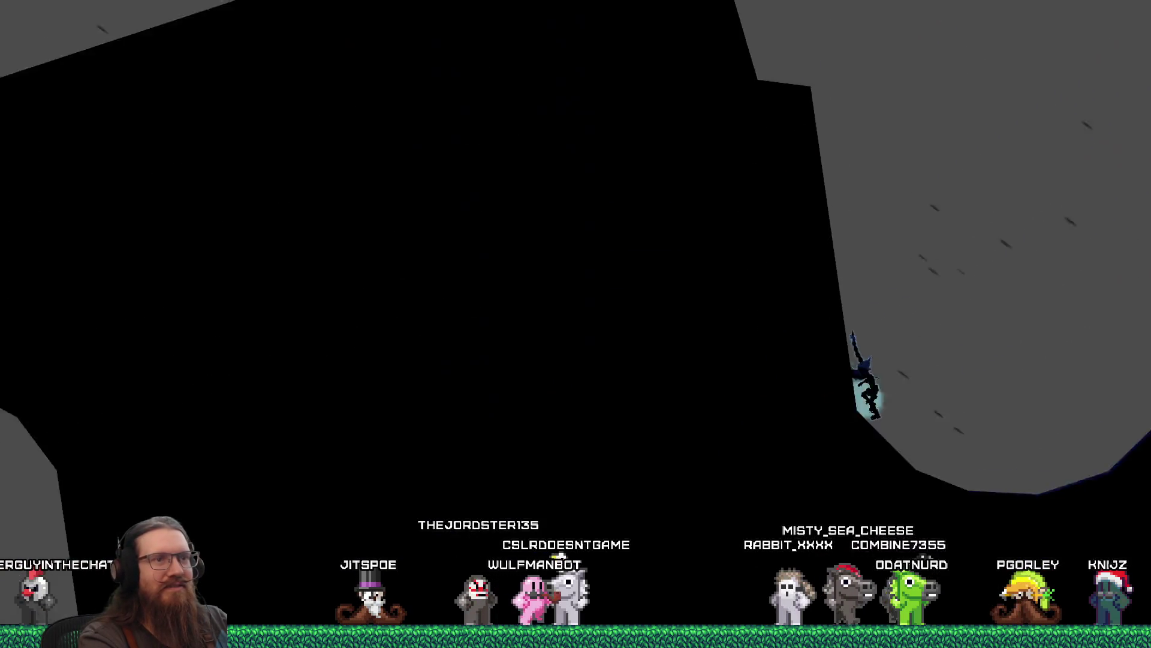
key(Left)
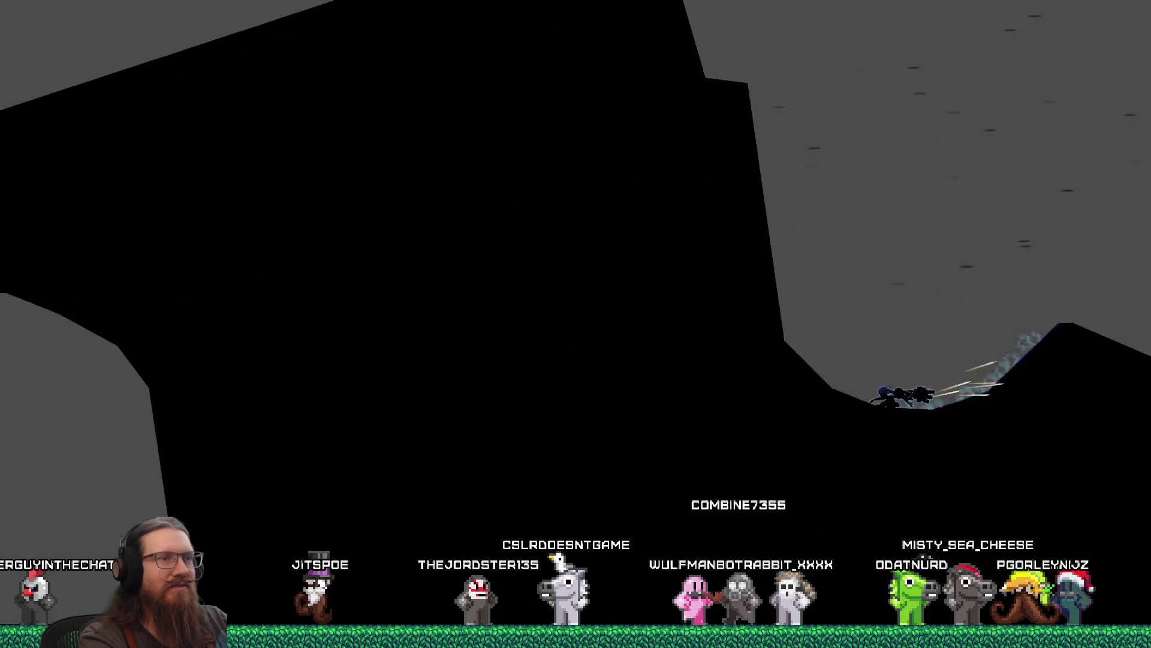
key(Left)
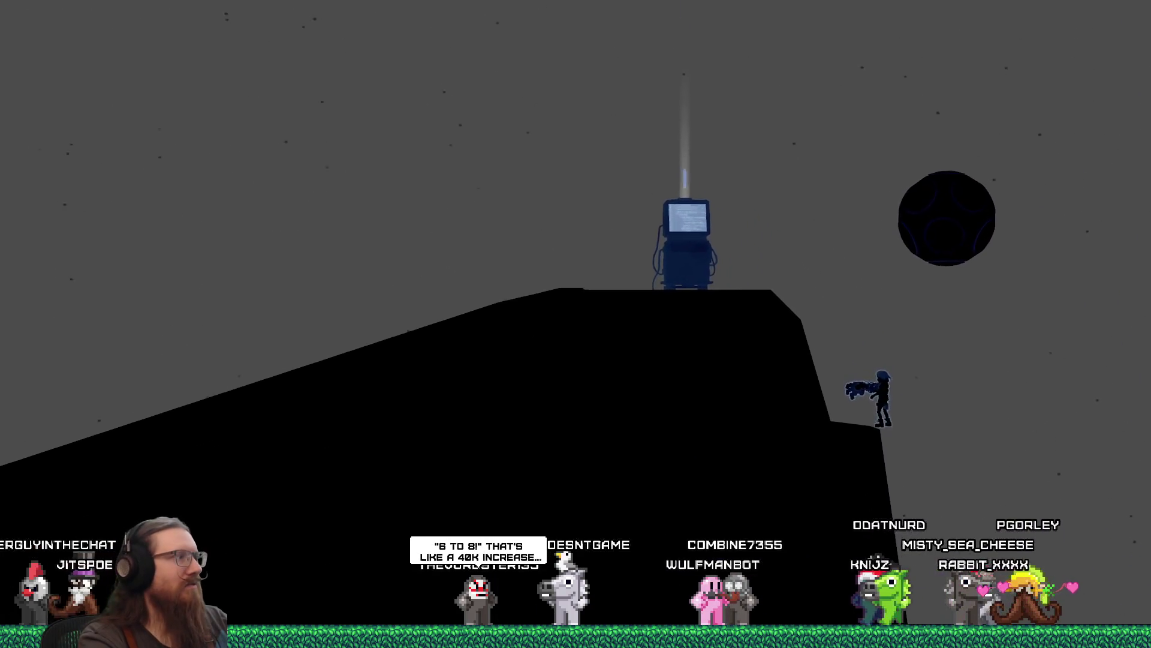
key(grave)
text(quit)
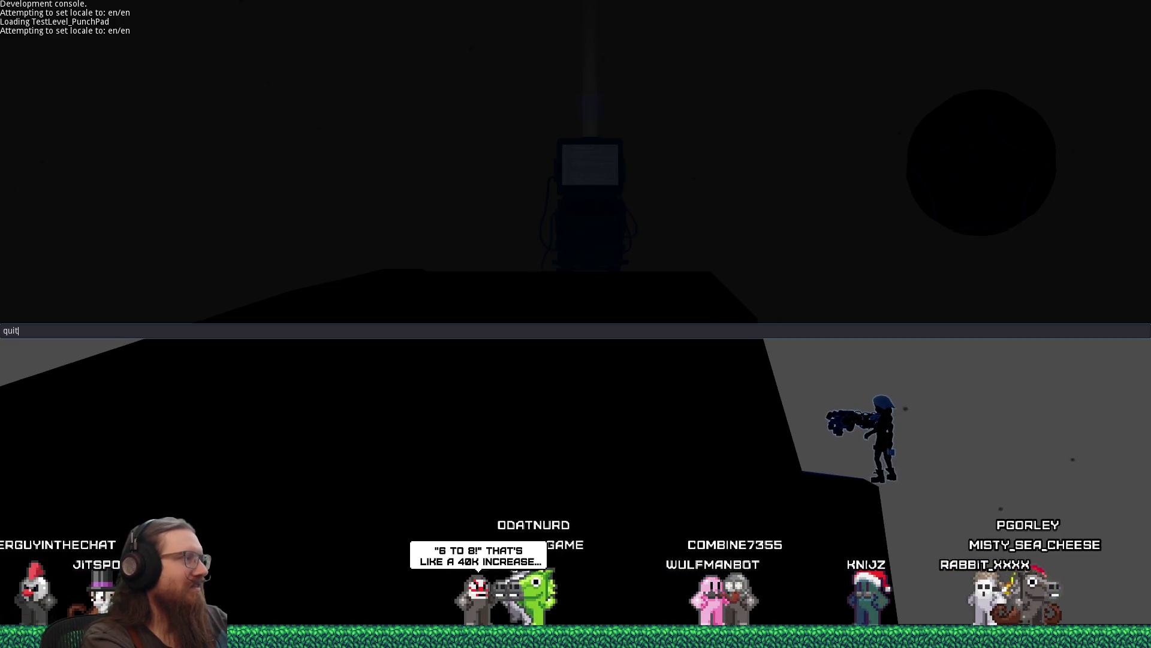
key(Return)
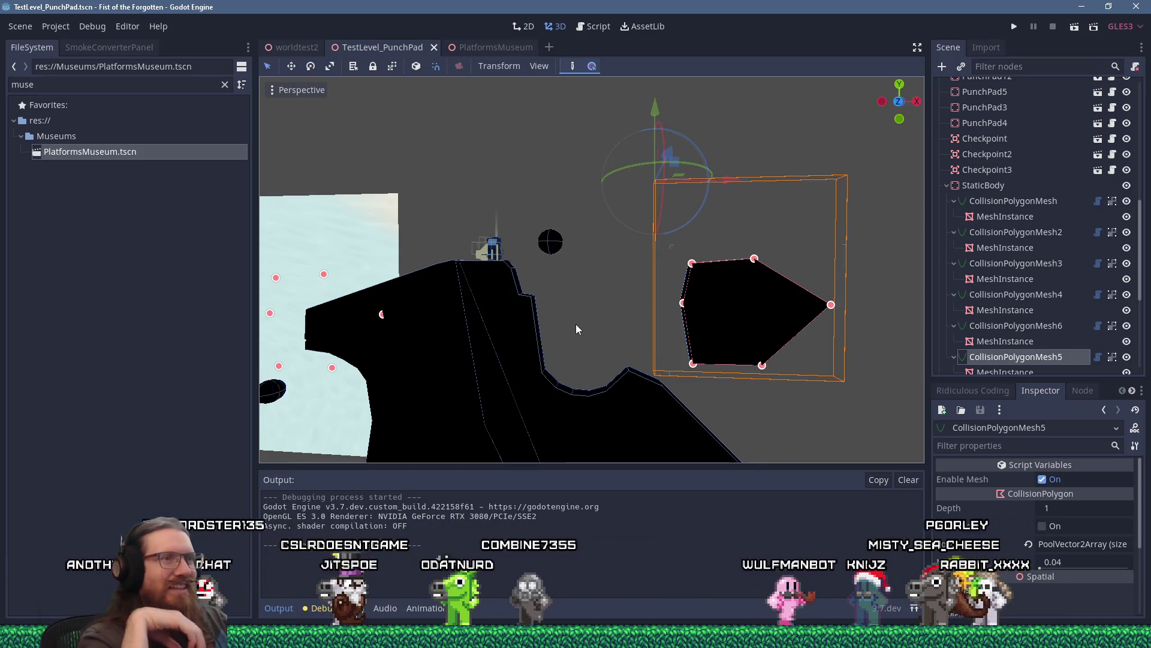
Zoom toward the cliff, select CollisionPolygonMesh6, and bring Discord to the front.
scroll(587, 231, up, 5)
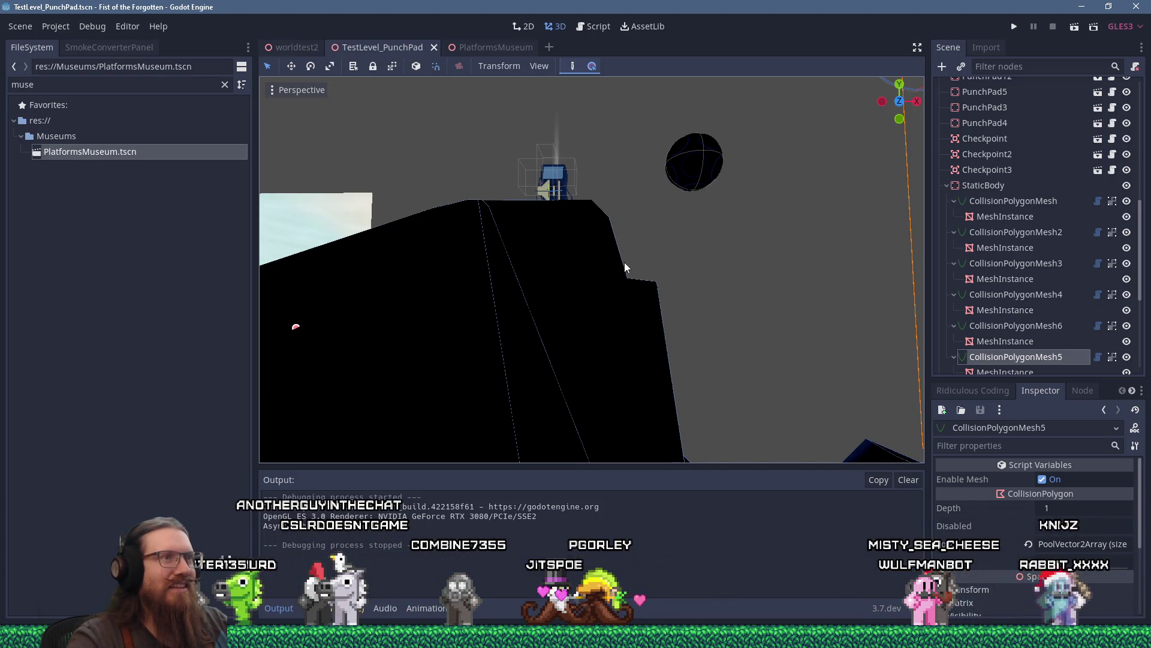
click(627, 281)
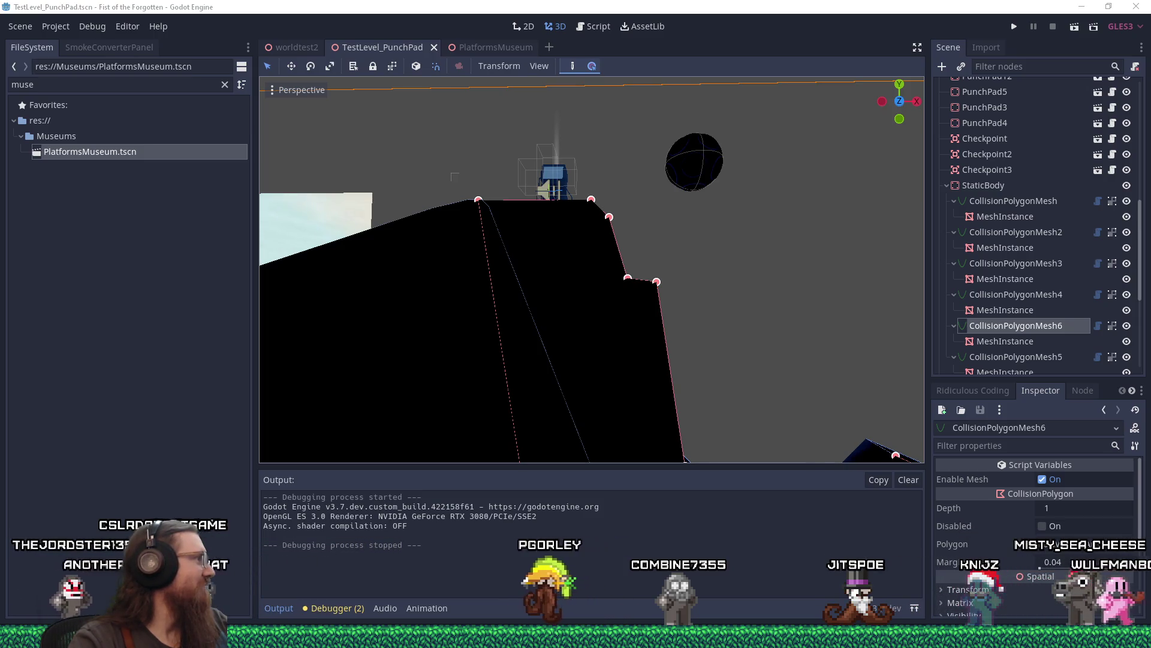
key(alt+Tab)
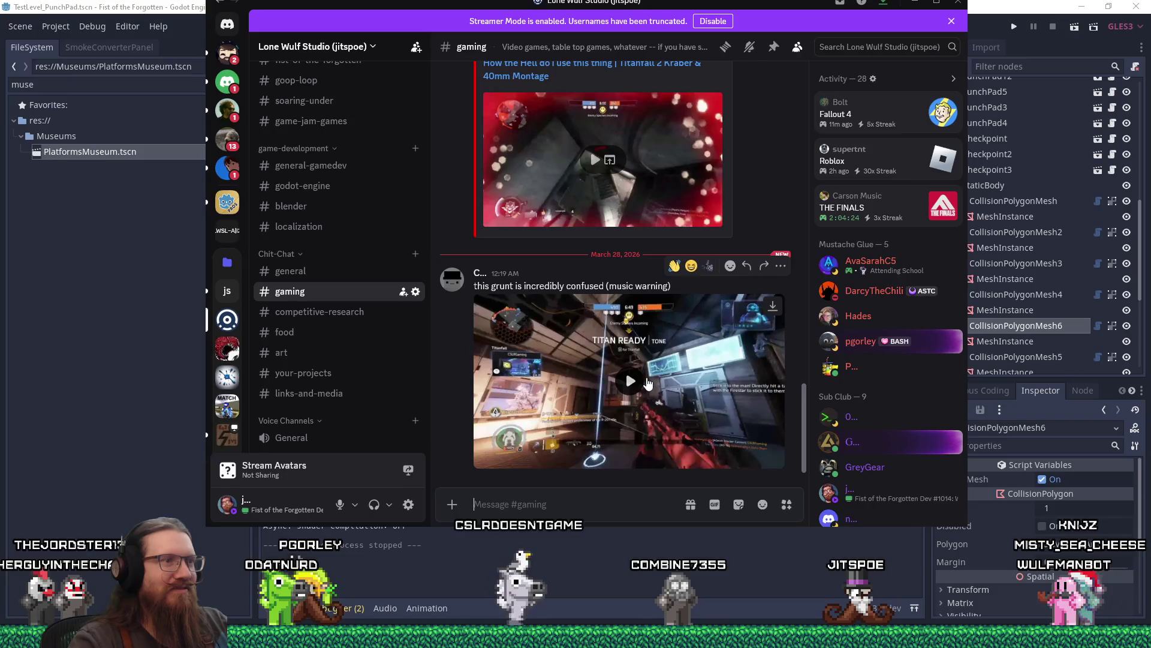
Play the #gaming video clip at lowered volume, then minimize Discord.
click(647, 383)
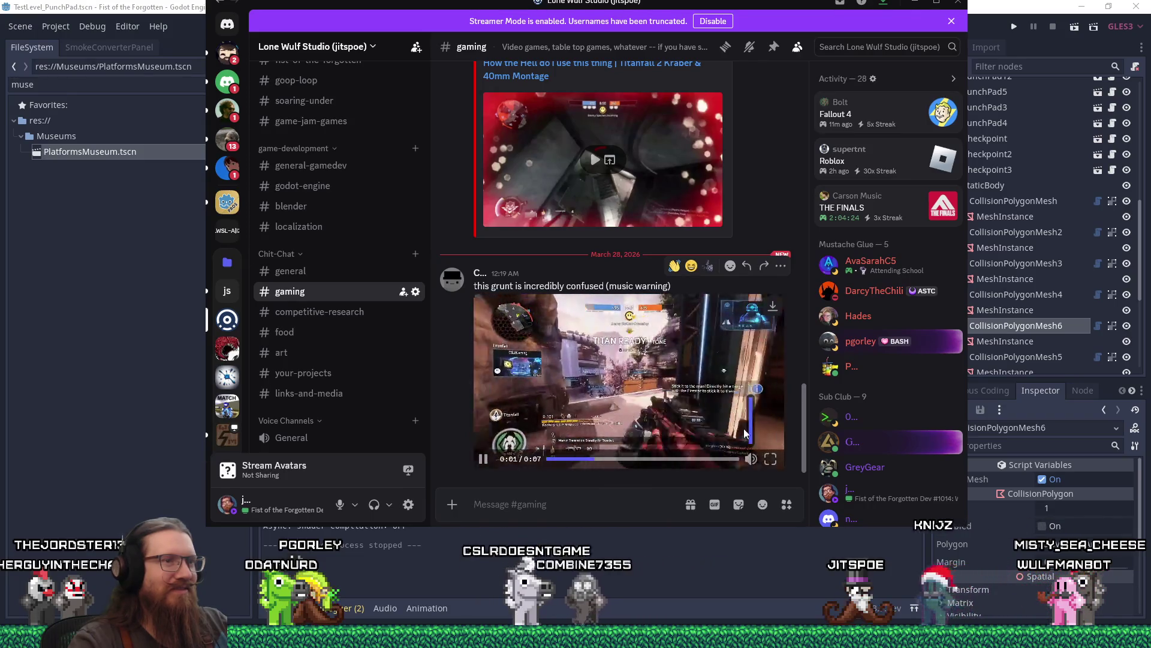
click(751, 432)
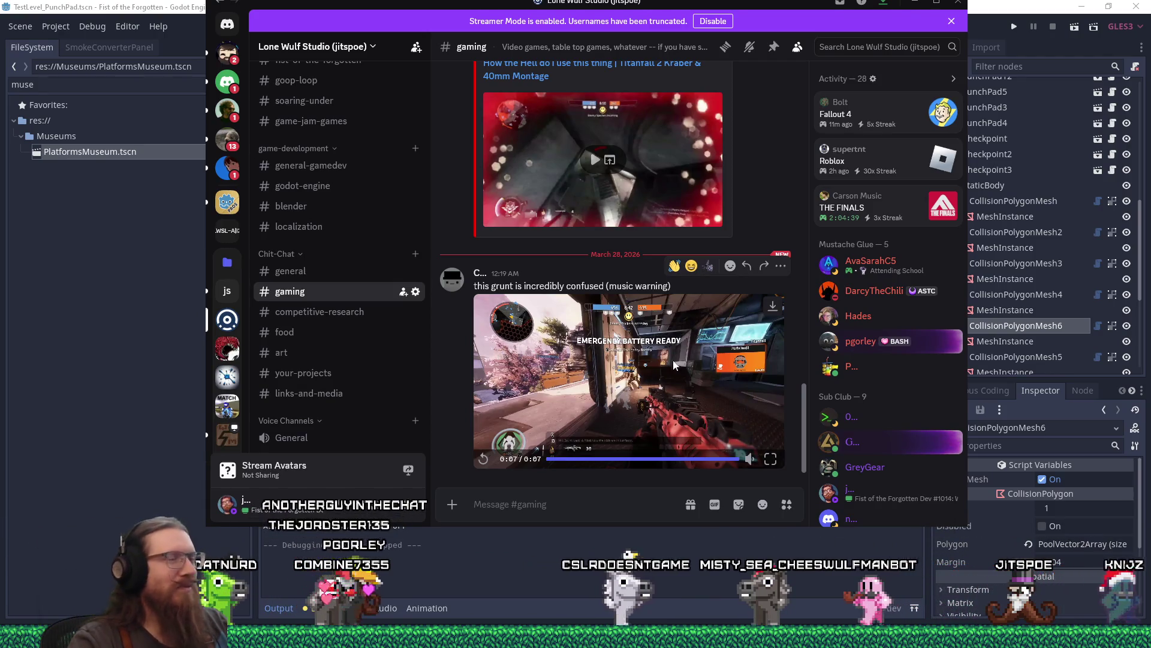
click(915, 2)
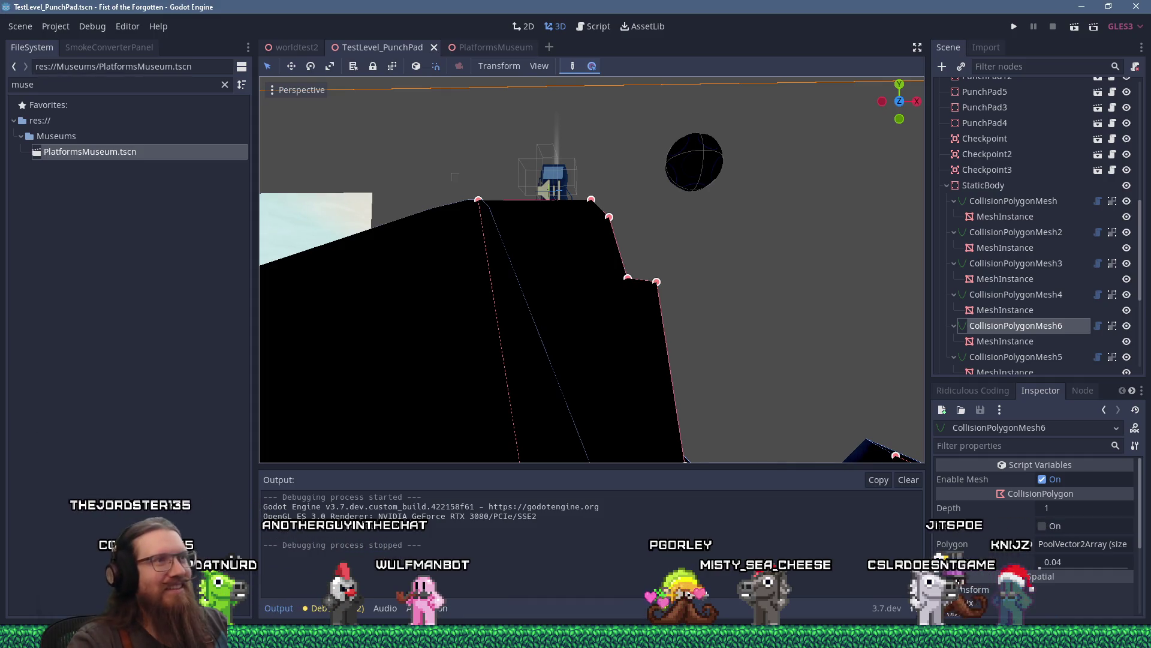
Pull the cliff's ledge vertices nearly together, undoing an accidental polygon rotation.
scroll(523, 382, down, 2)
scroll(613, 380, up, 2)
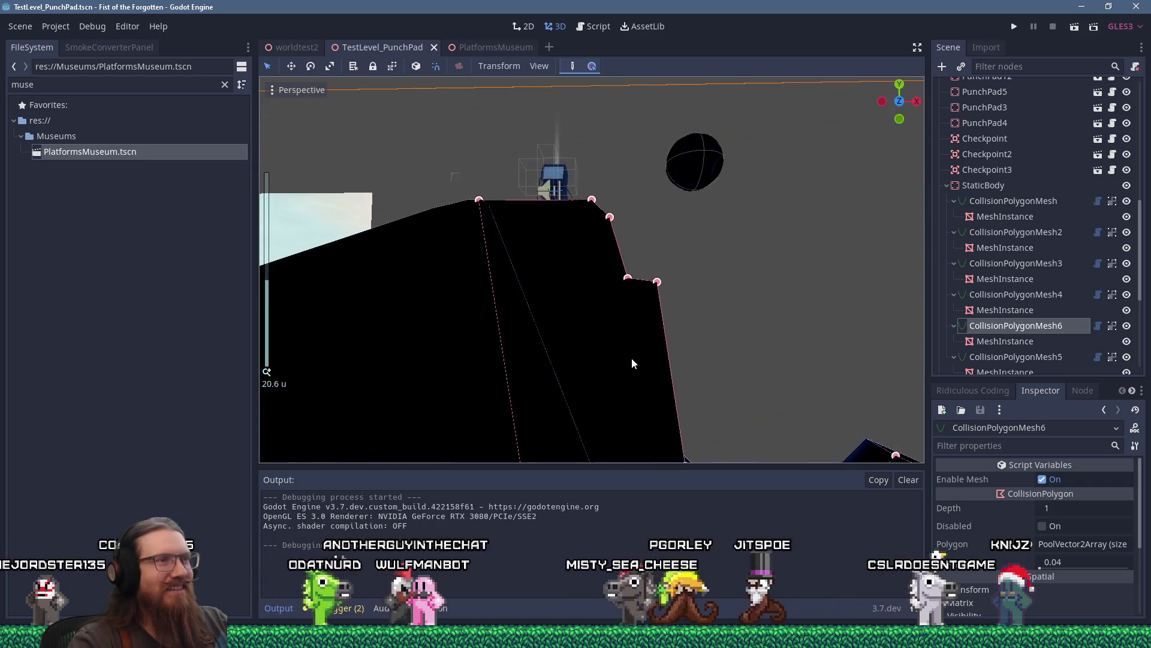
scroll(589, 296, down, 1)
scroll(599, 276, up, 2)
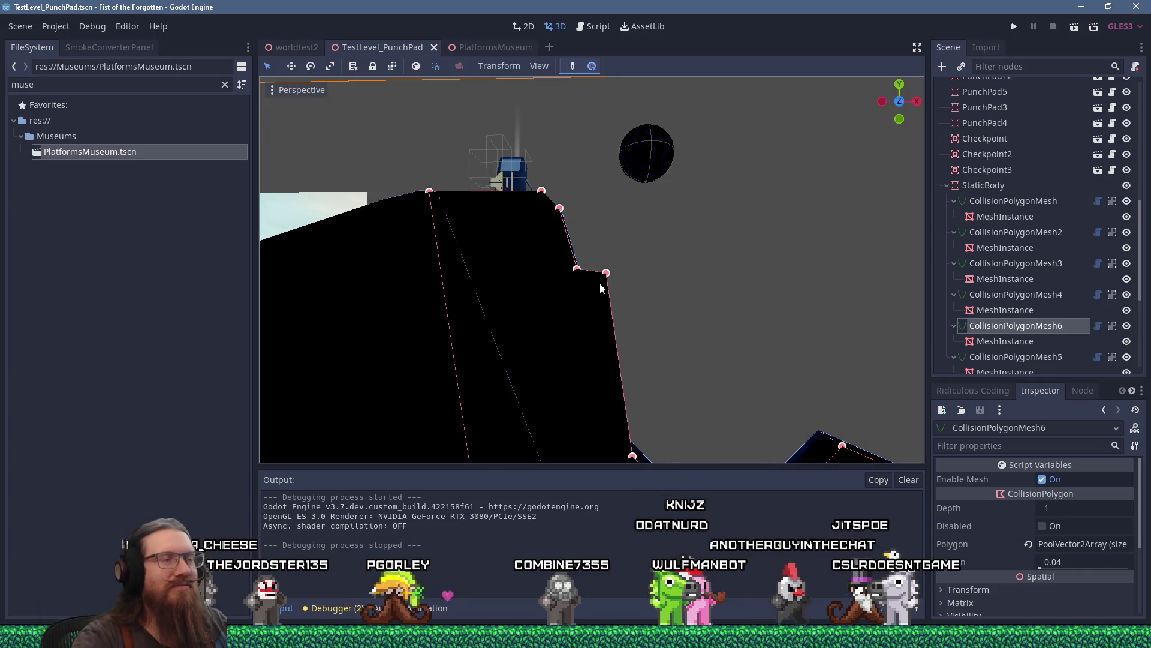
scroll(601, 284, down, 3)
scroll(602, 288, up, 3)
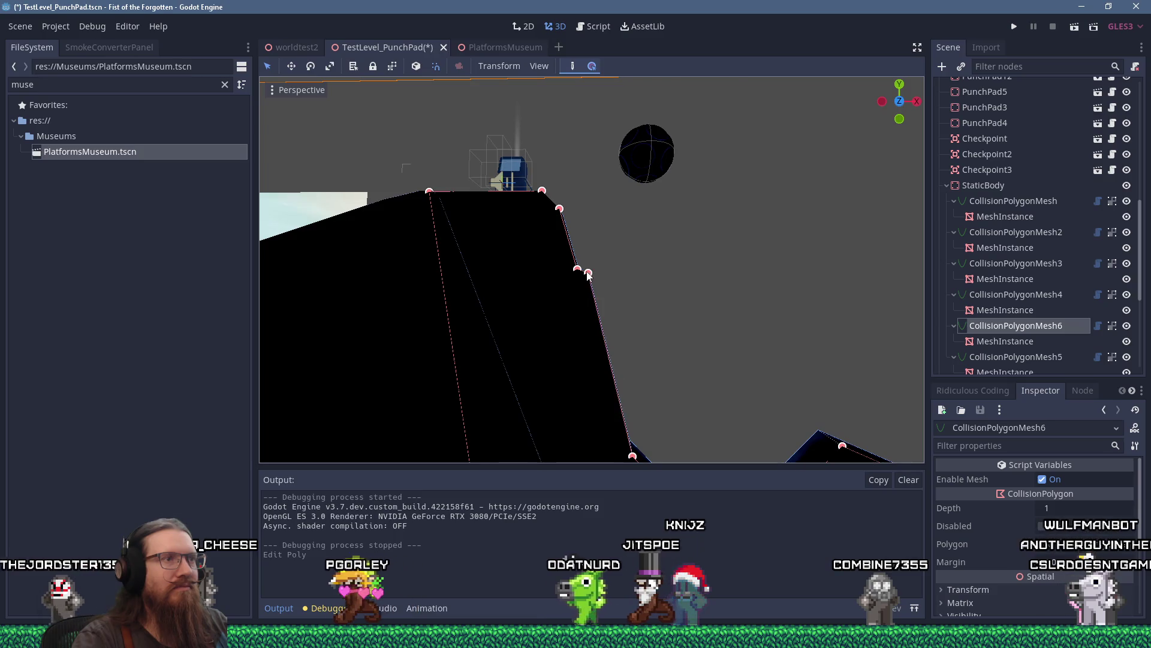
scroll(587, 274, up, 3)
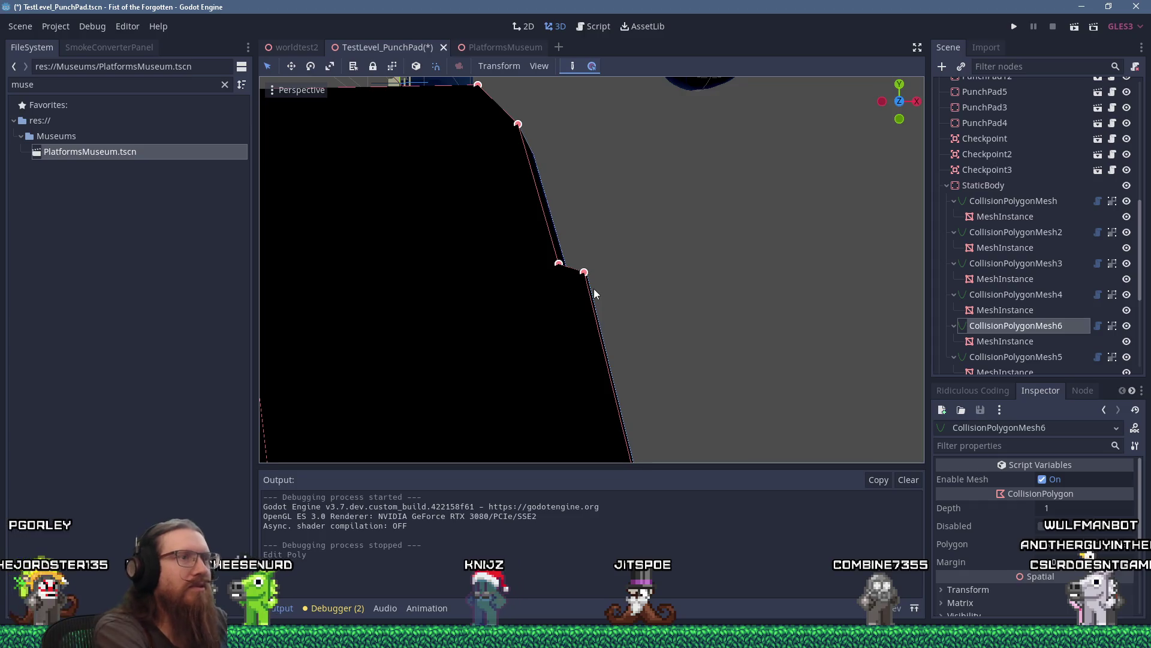
key(ctrl+z)
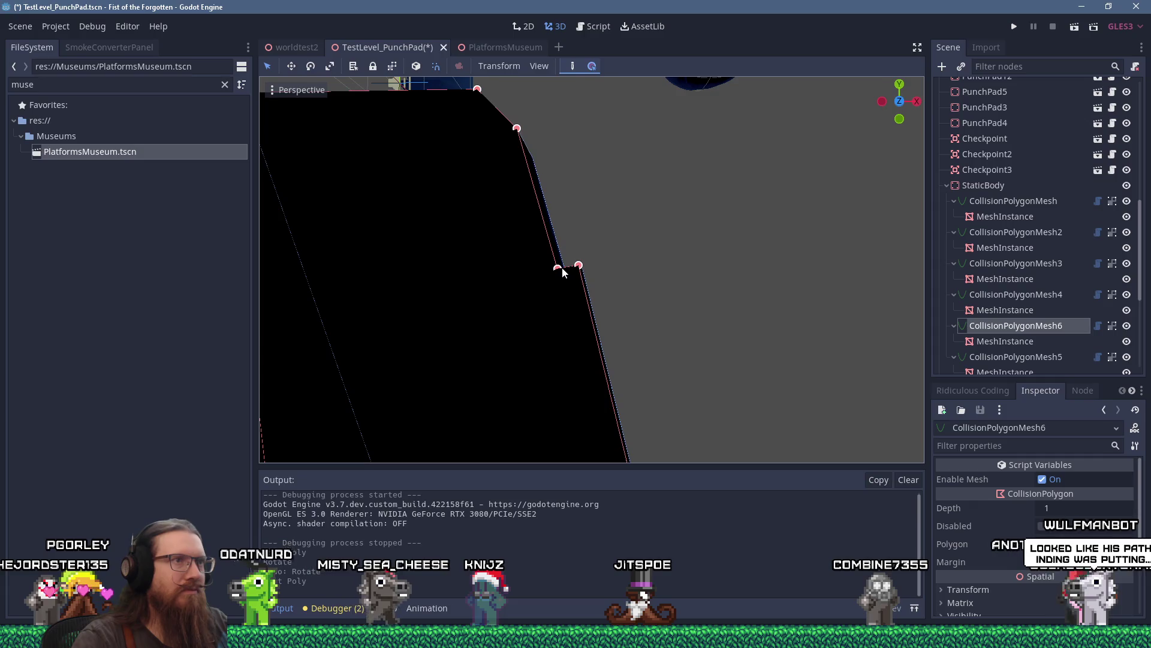
Select the floating sphere PunchPad12.
scroll(562, 272, down, 5)
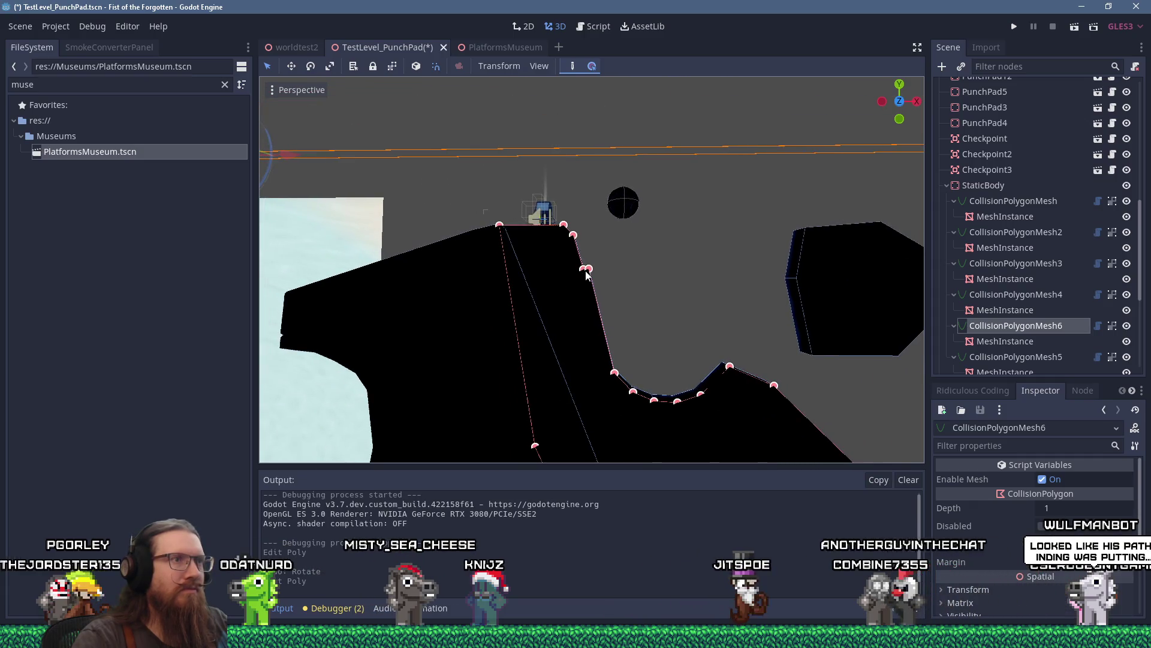
scroll(584, 273, up, 4)
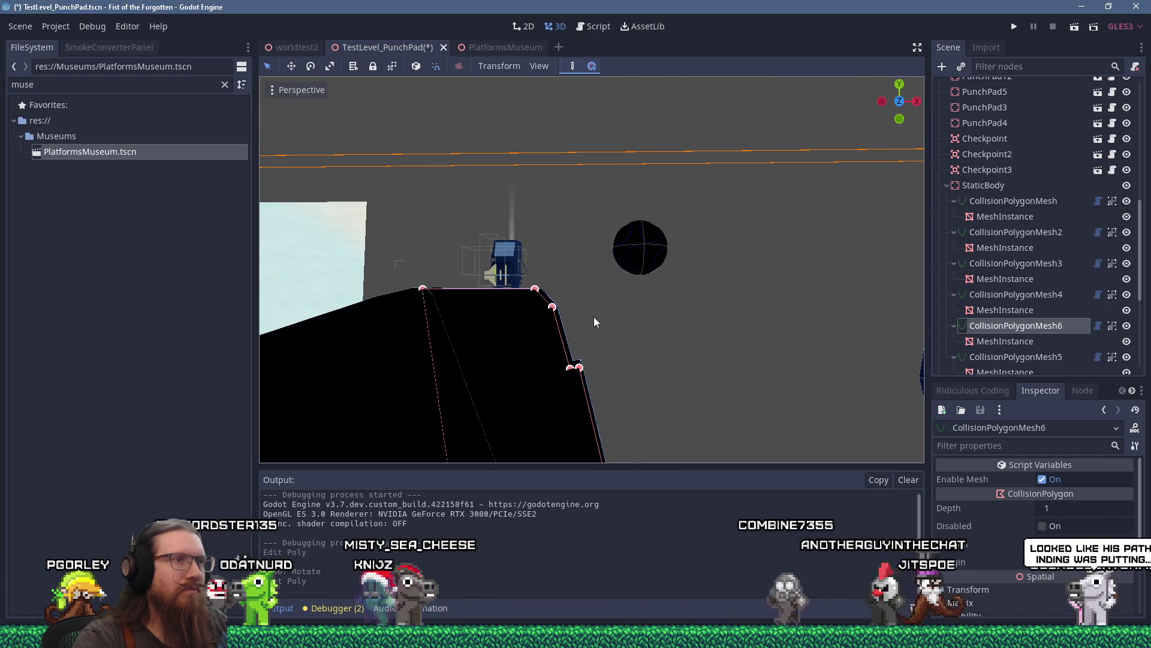
click(643, 243)
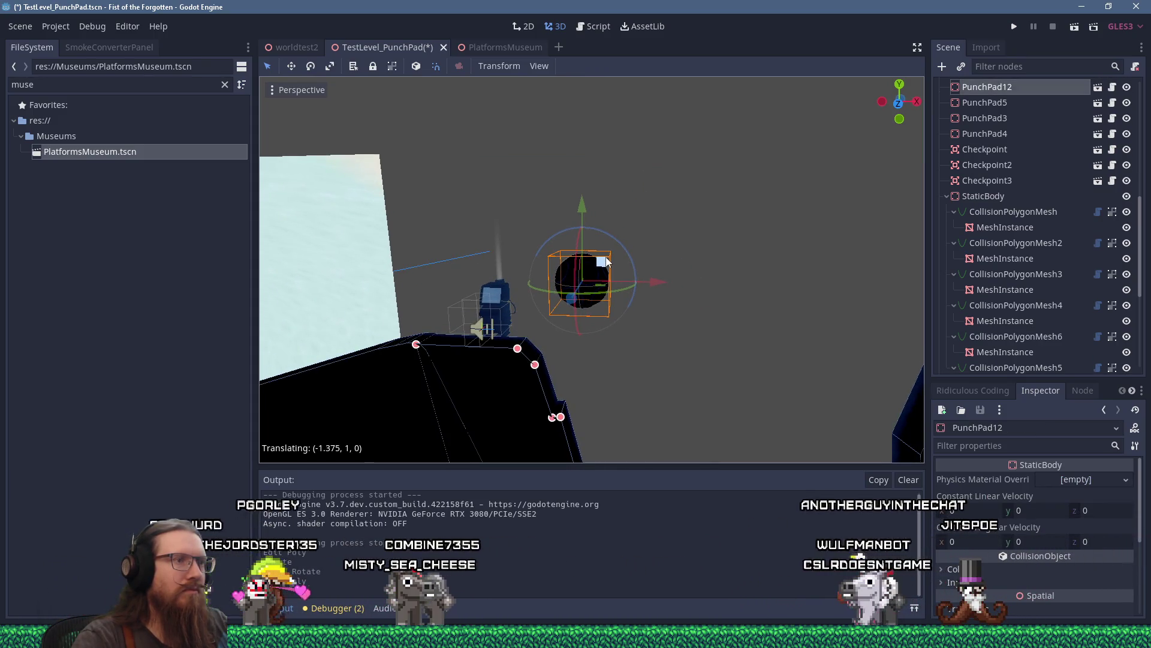
mouse_move(600, 281)
mouse_down()
mouse_move(611, 256)
mouse_move(615, 271)
mouse_up()
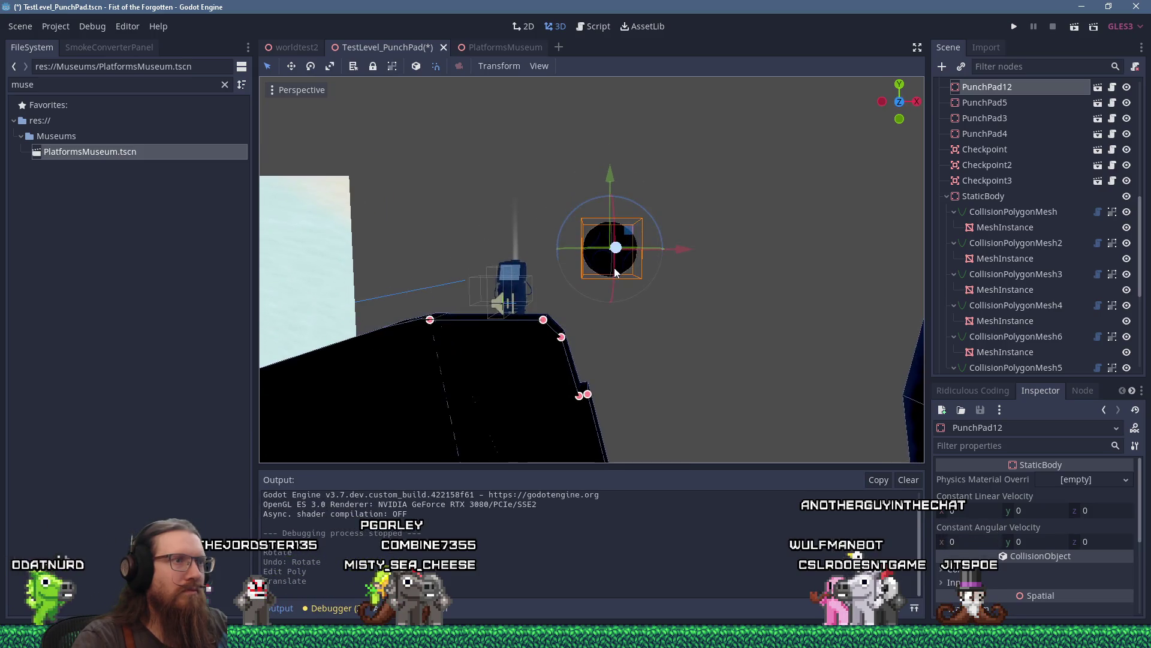
scroll(609, 268, down, 5)
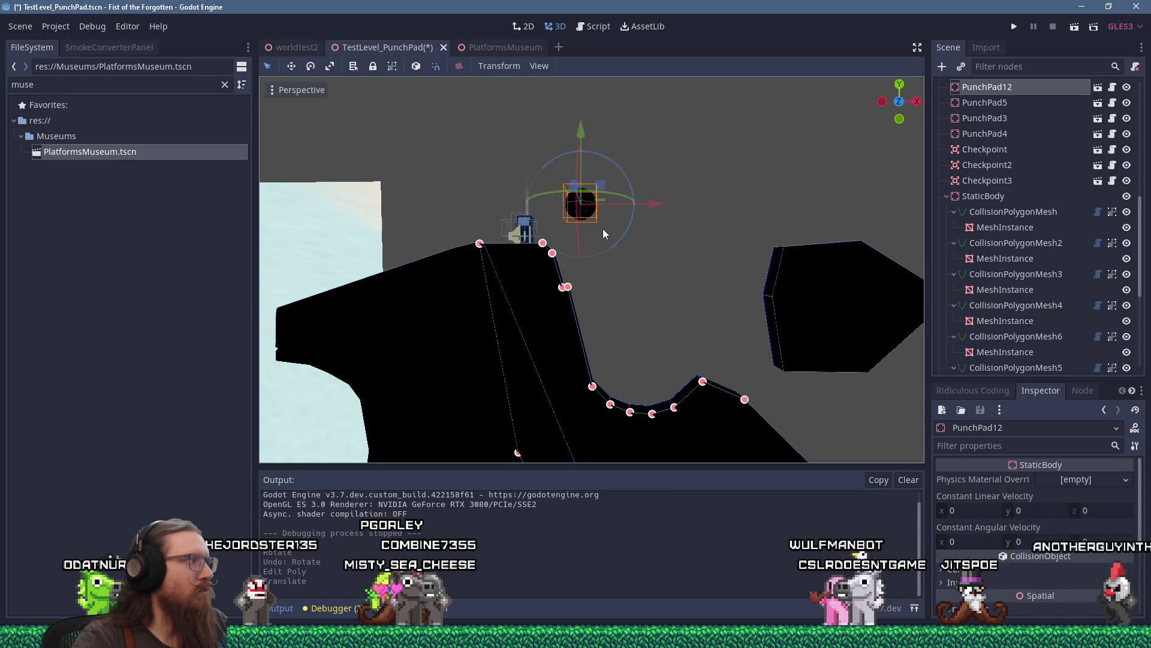
click(1016, 27)
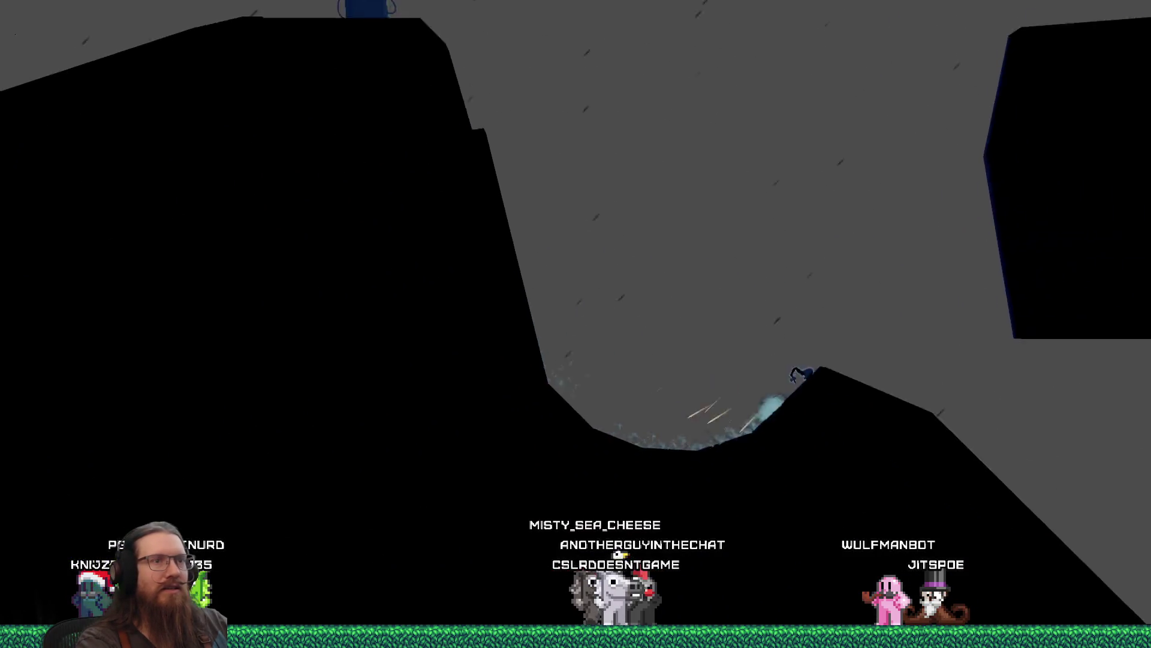
End the playtest by entering quit in the development console.
key(grave)
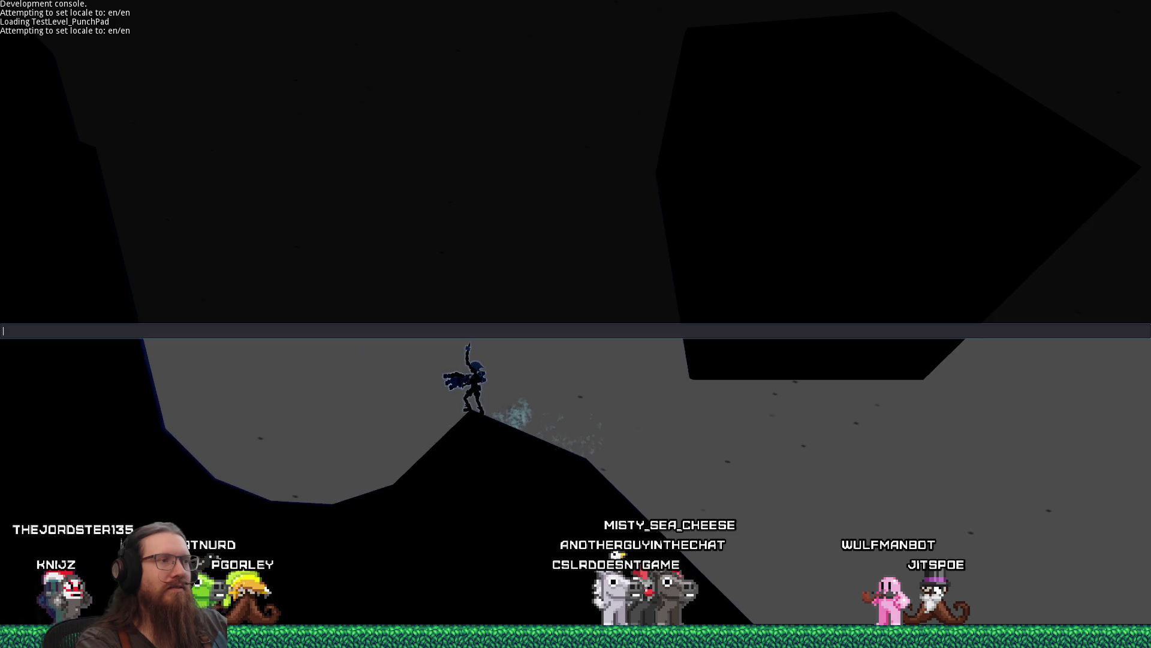
text(quit)
key(Return)
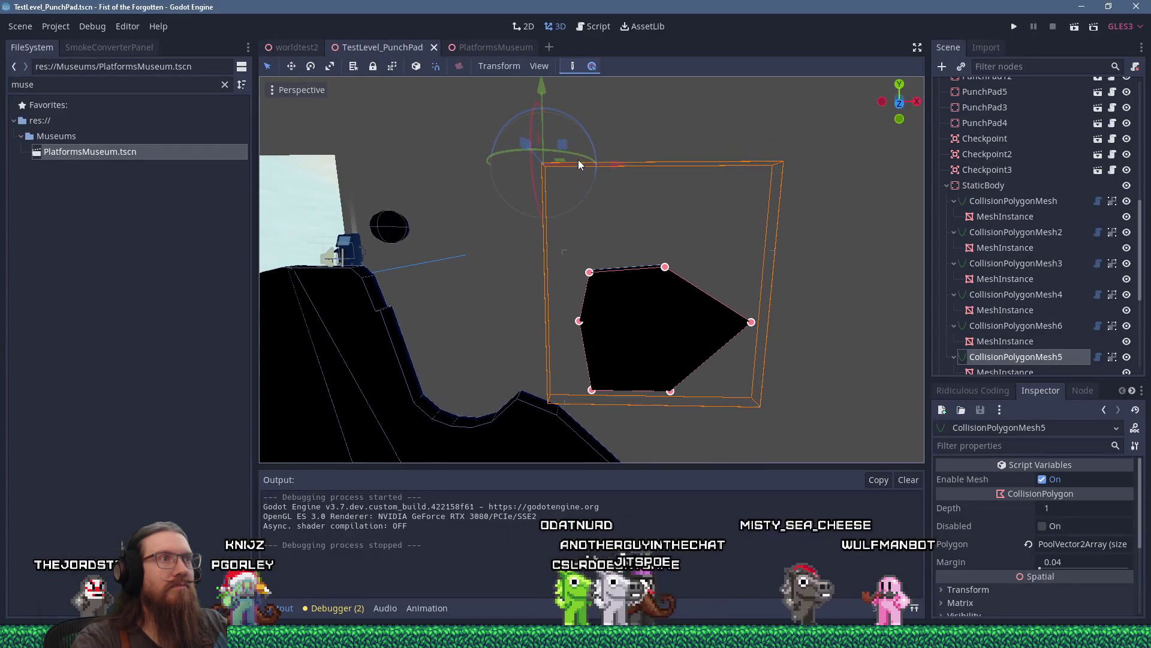
Nudge CollisionPolygonMesh5 slightly down and right, then save and relaunch the playtest.
drag(578, 159, 576, 155)
drag(584, 158, 591, 160)
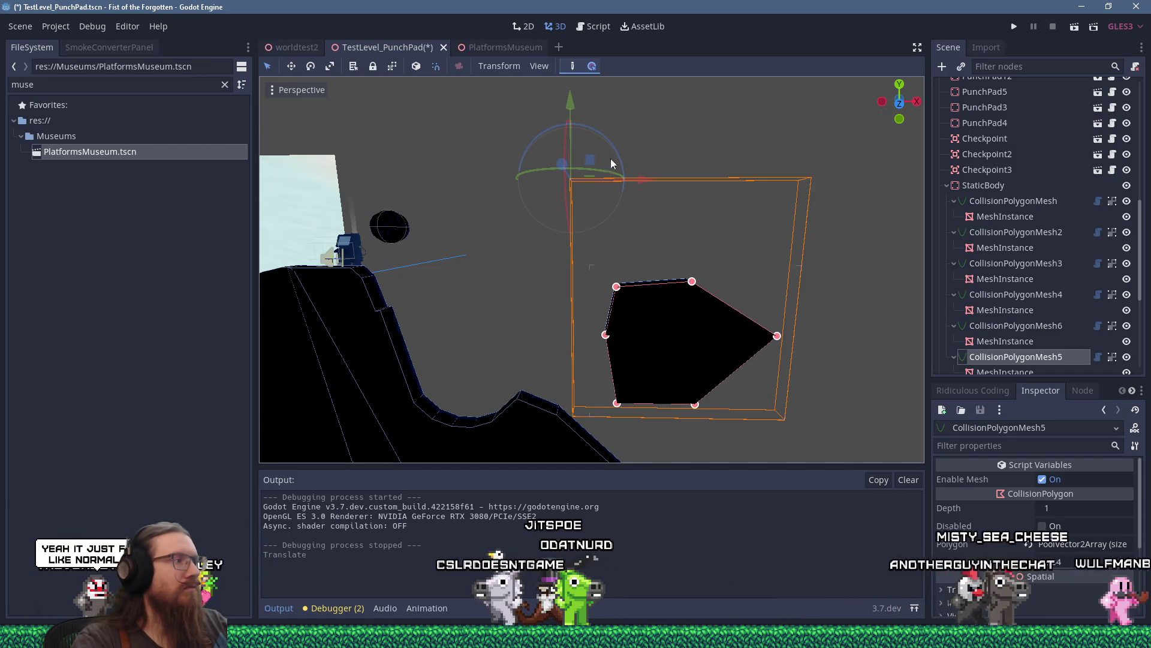
click(1014, 28)
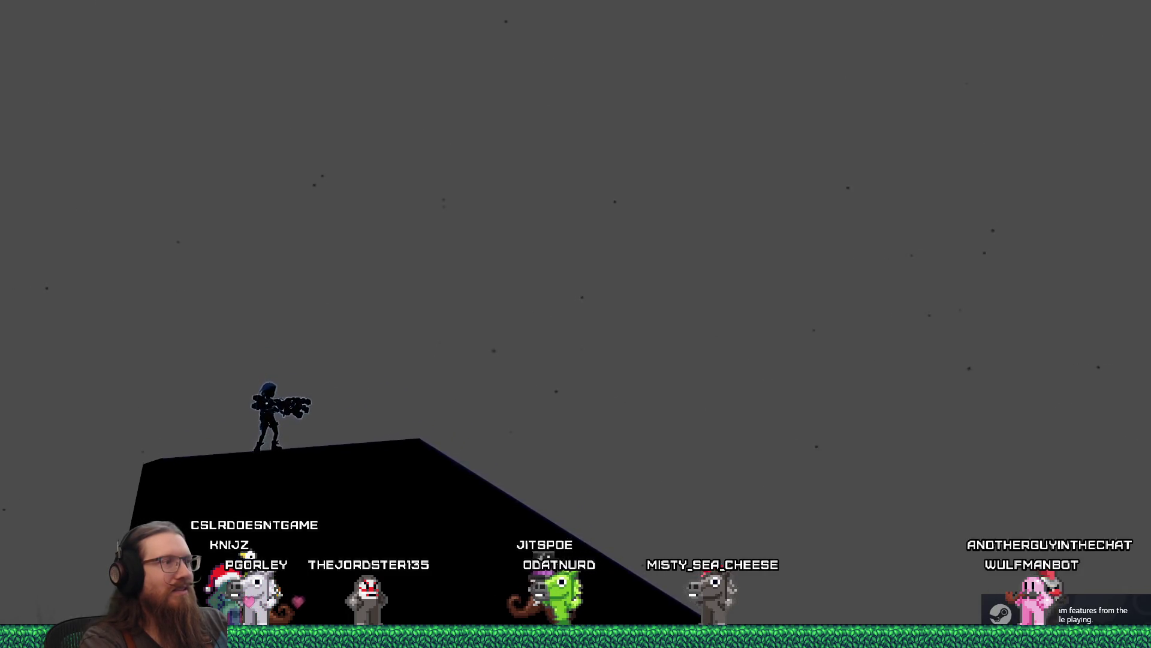
Jump the character up the slope onto the floating block and the right hilltop.
key(space)
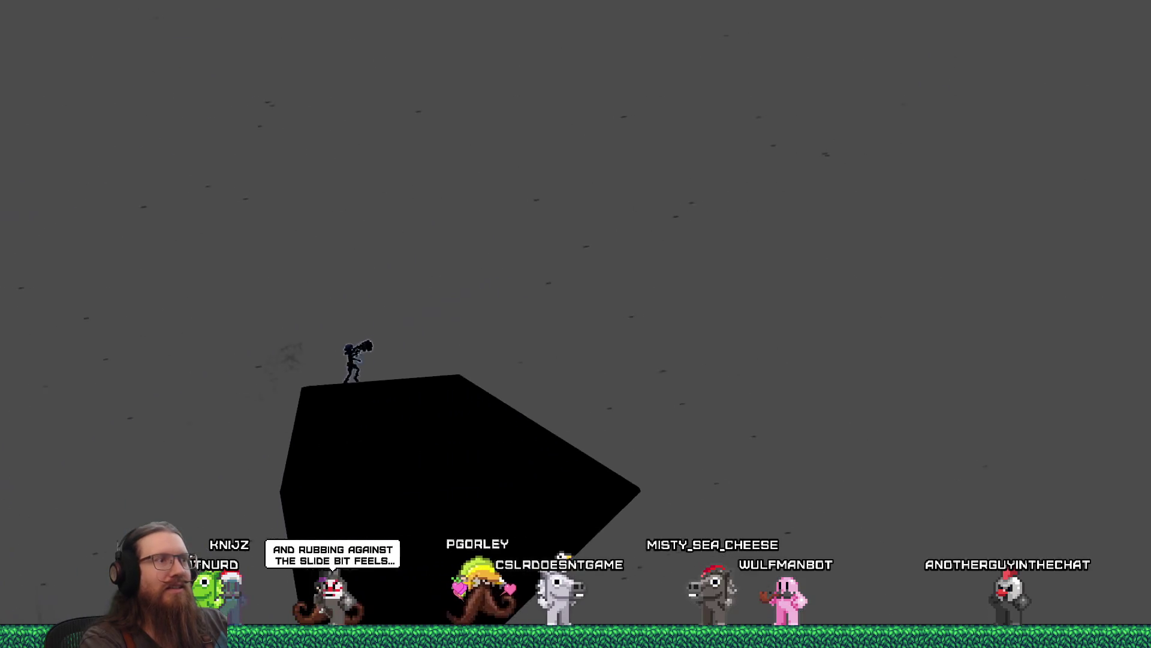
key(space)
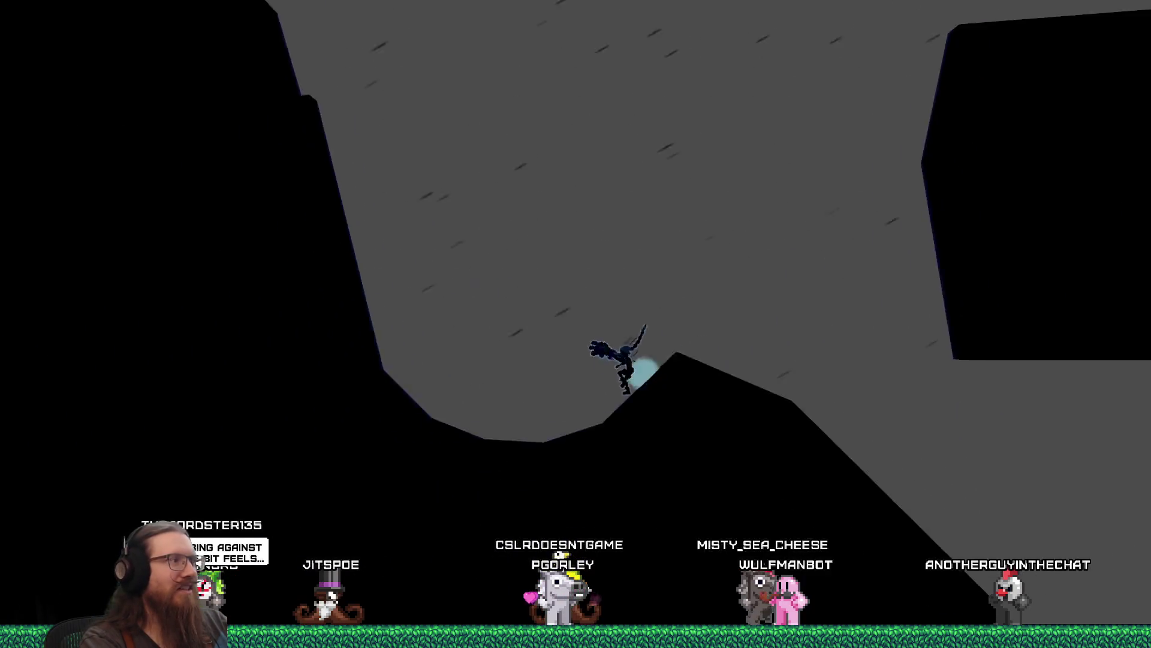
key(space)
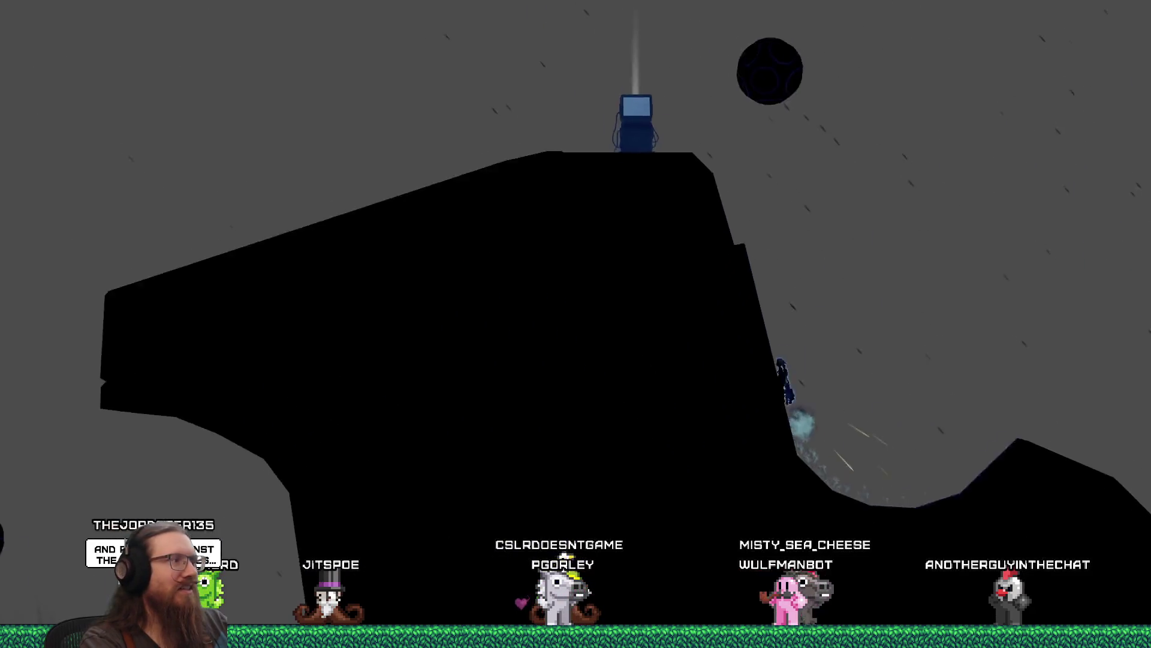
key(space)
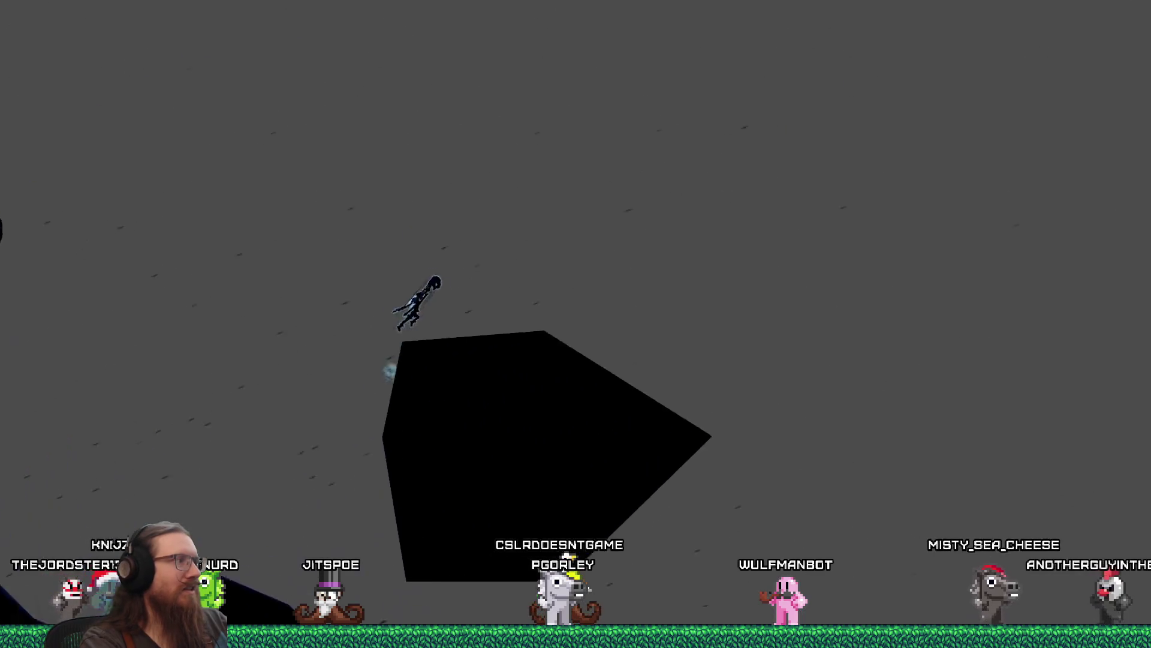
key(space)
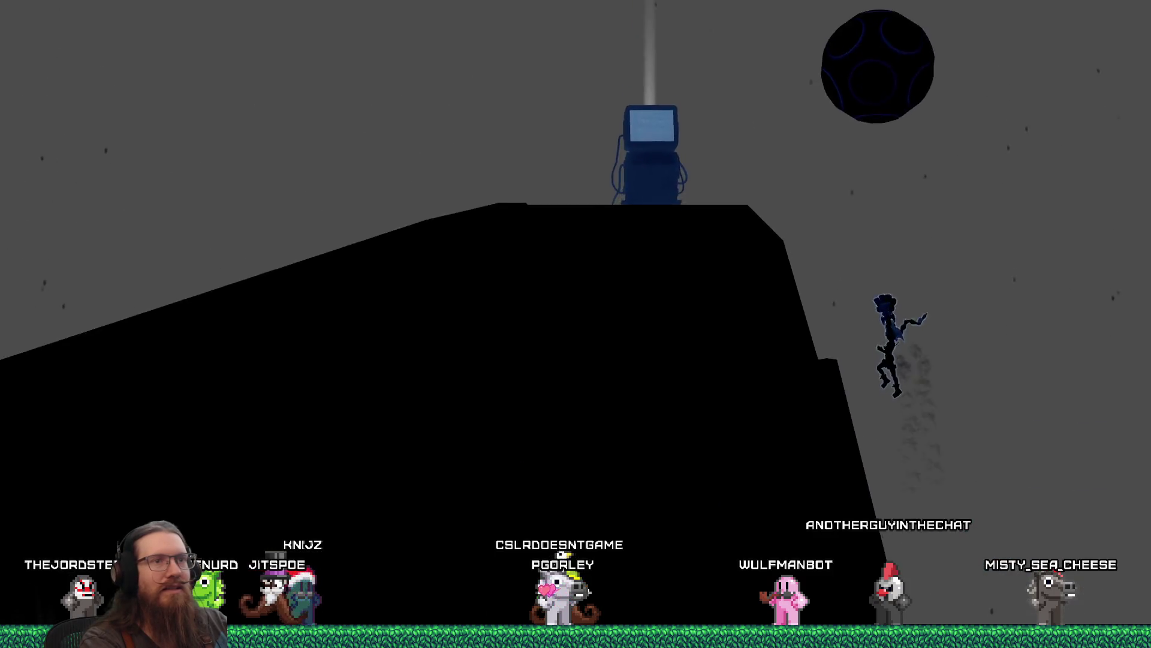
key(space)
key(d)
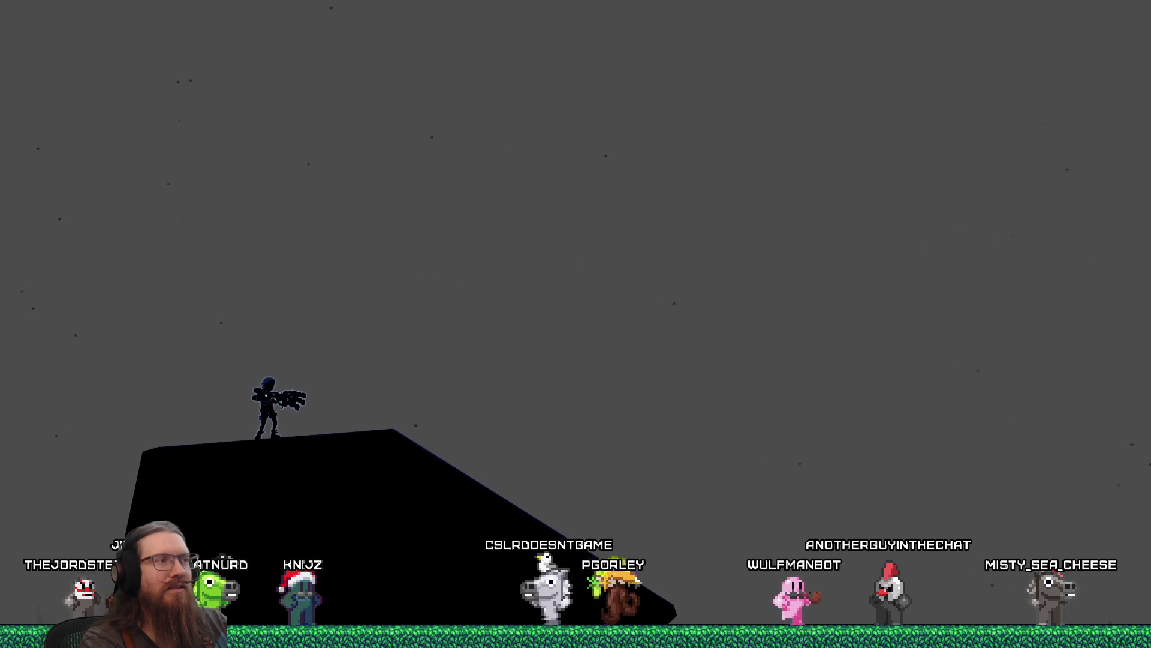
key(d)
key(space)
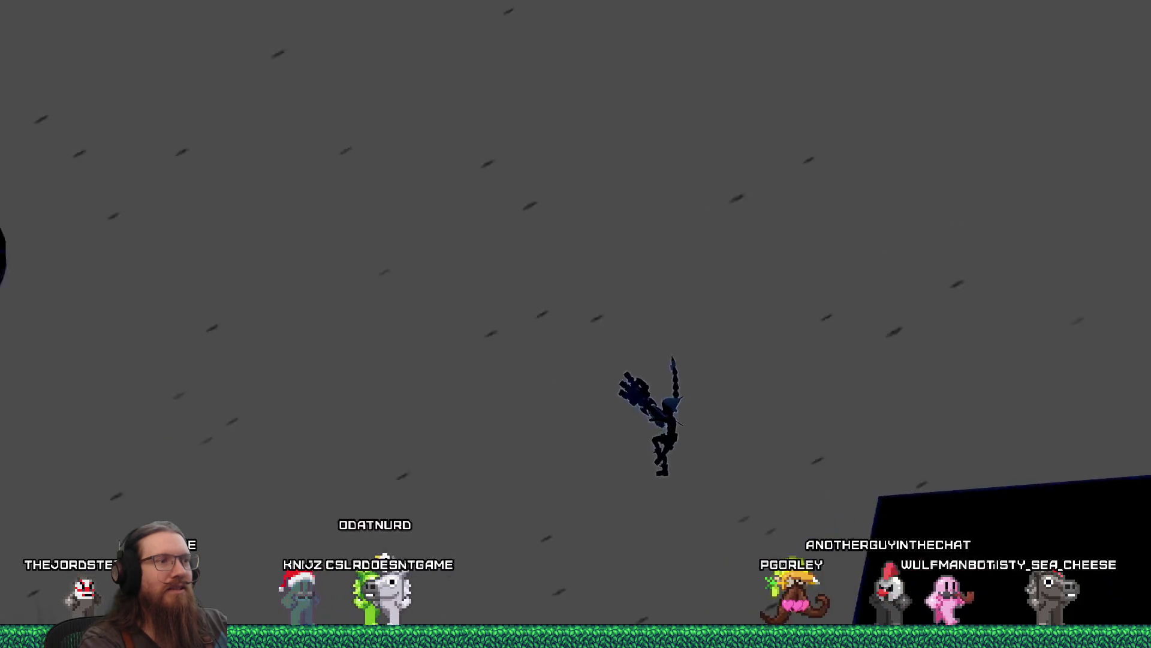
key(space)
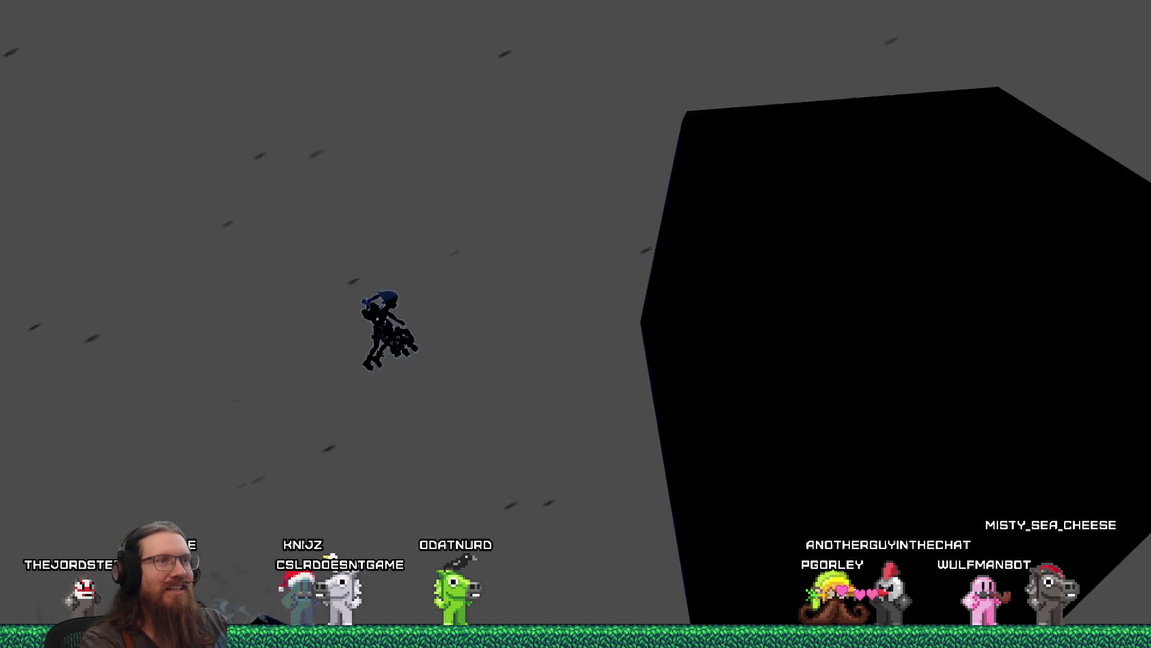
key(d)
key(space)
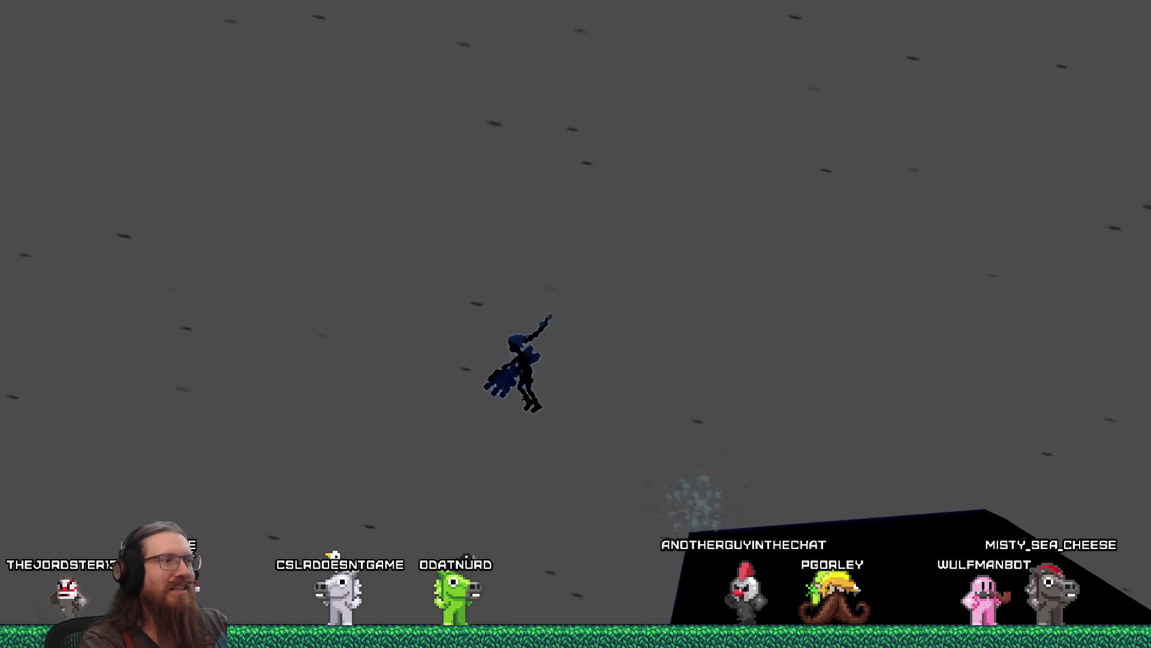
key(d)
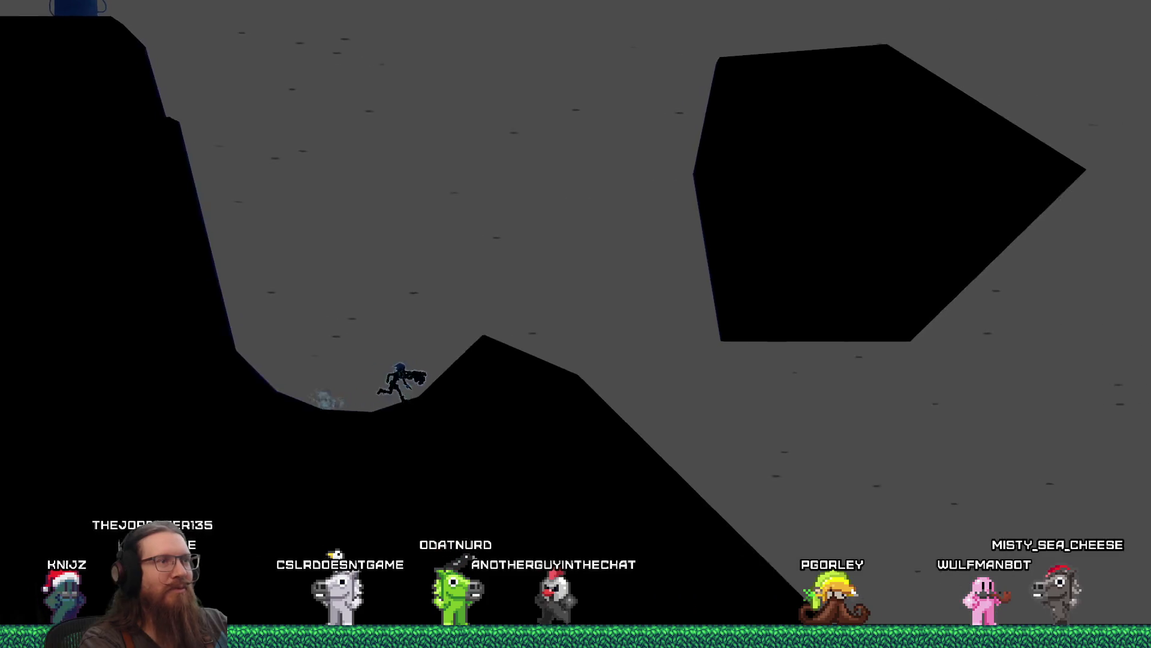
key(space)
key(d)
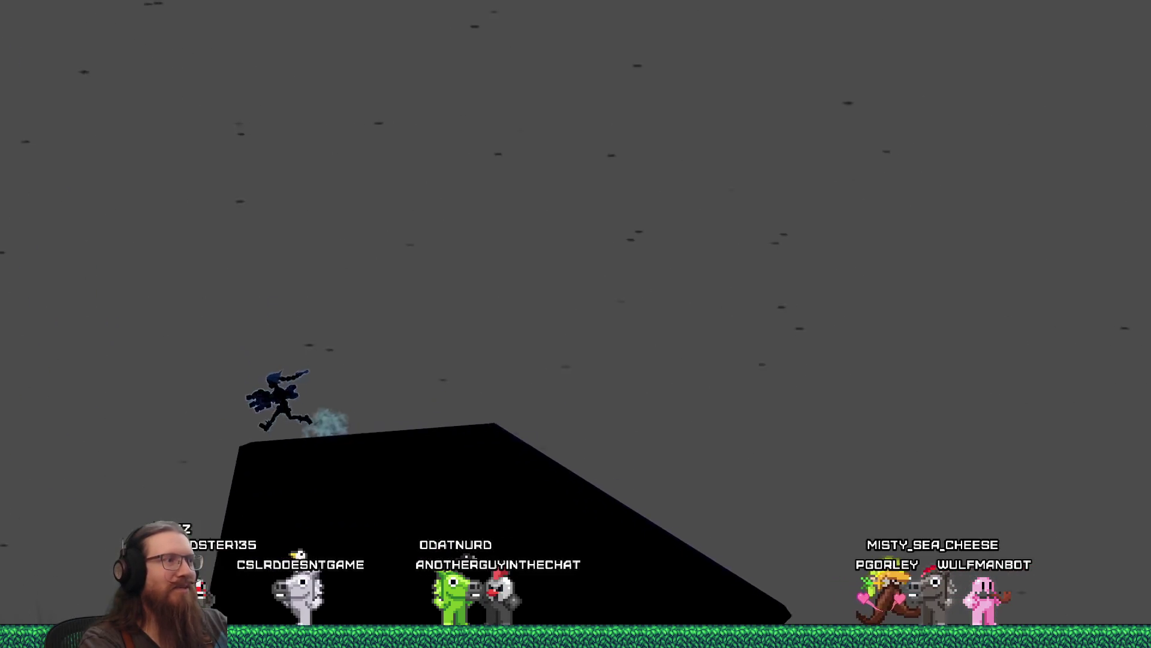
key(space)
Run past the blue terminal, over the new rock, smash the dark sphere and explore the rock mass.
key(d)
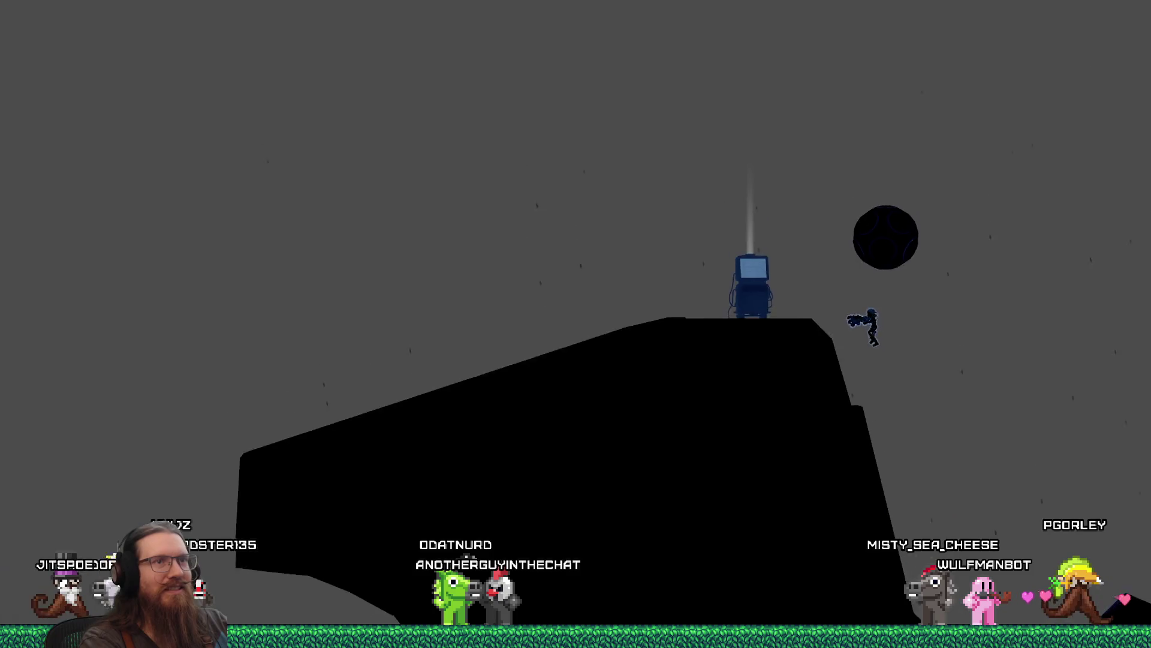
key(d)
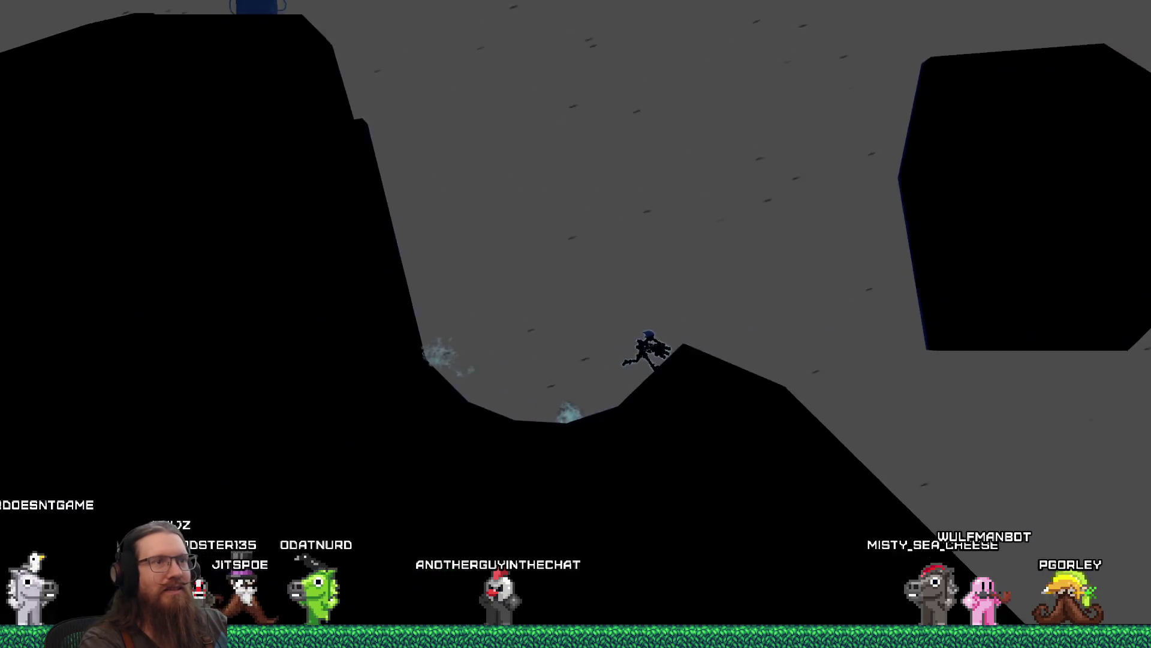
key(space)
key(a)
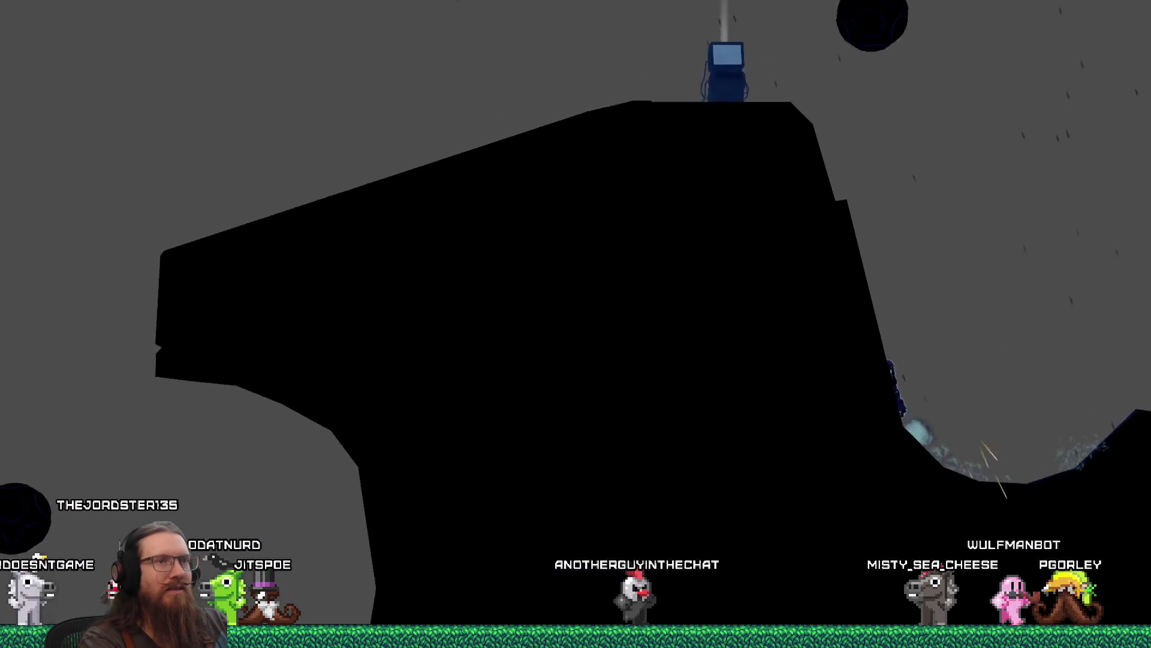
key(d)
key(space)
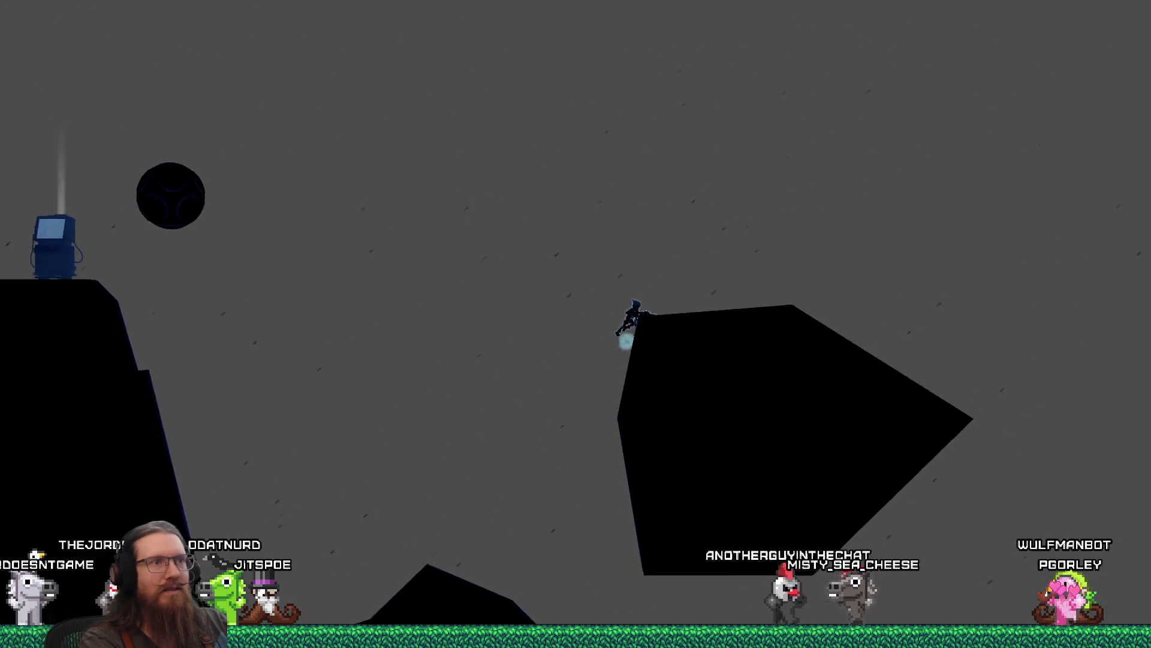
key(space)
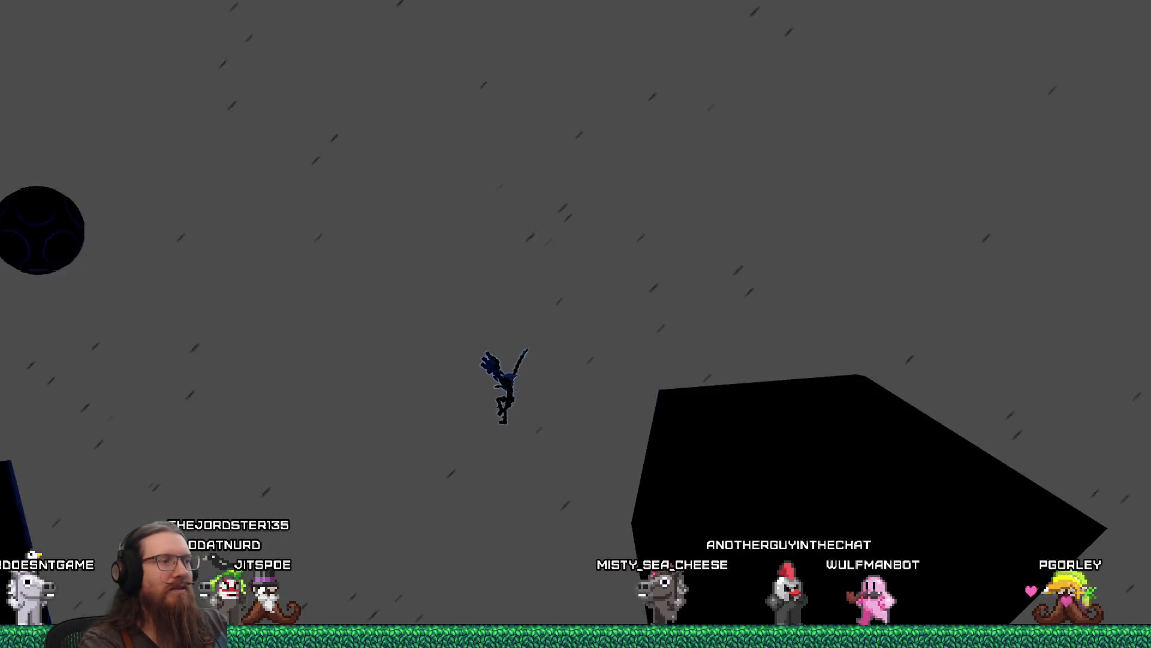
key(a)
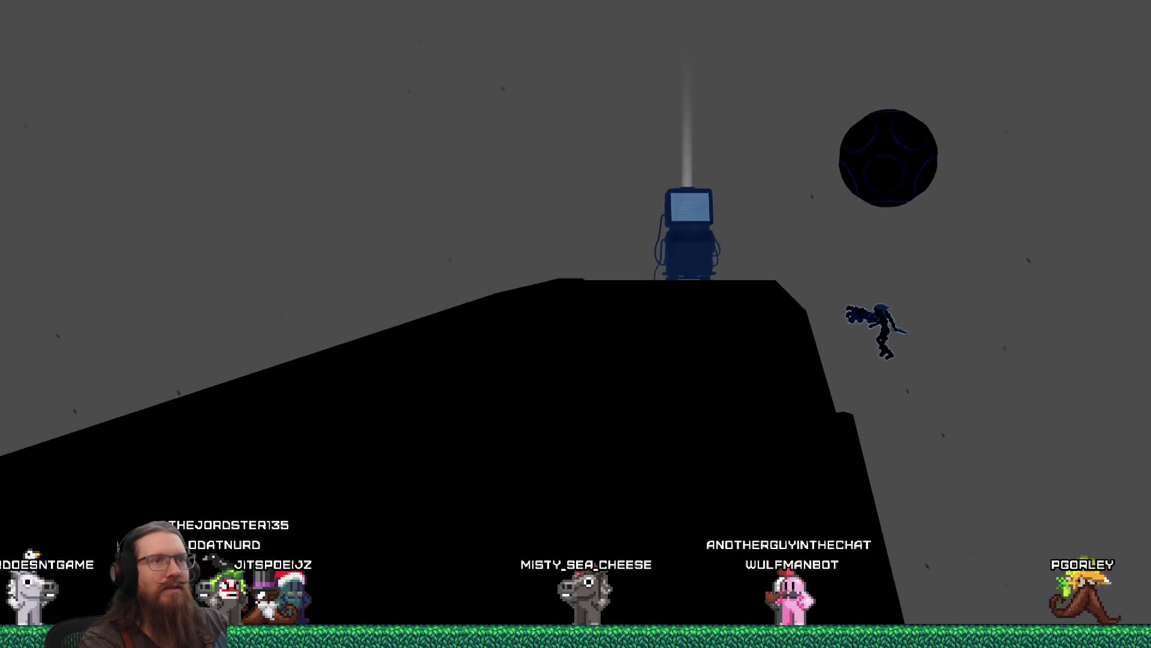
key(space)
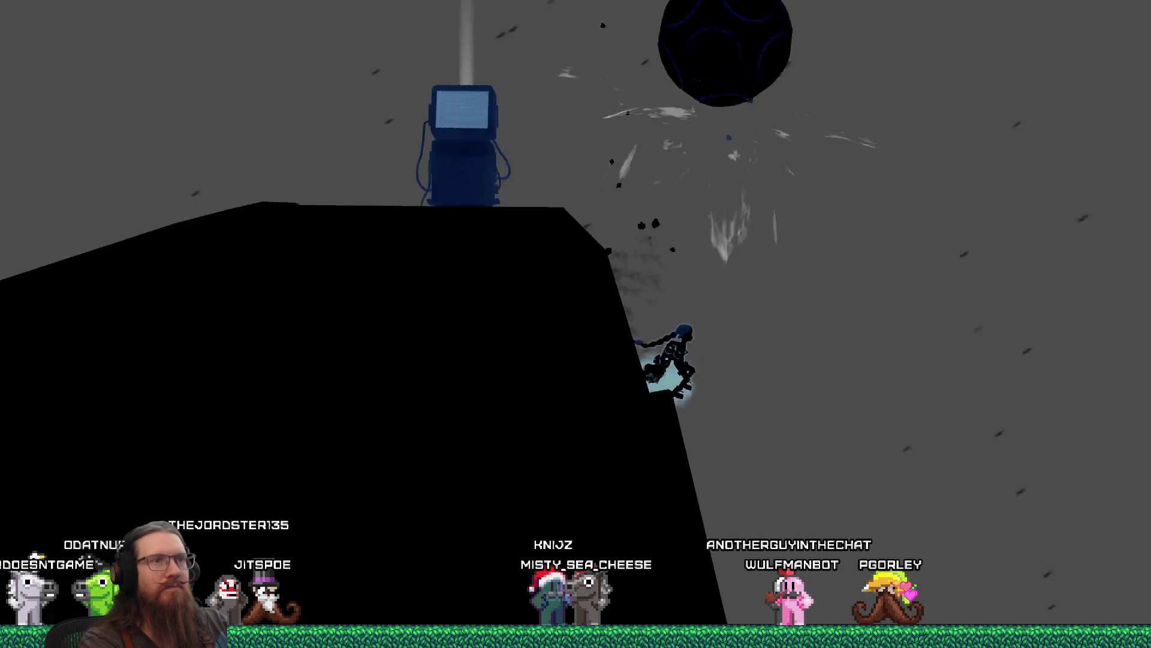
key(space)
key(space)
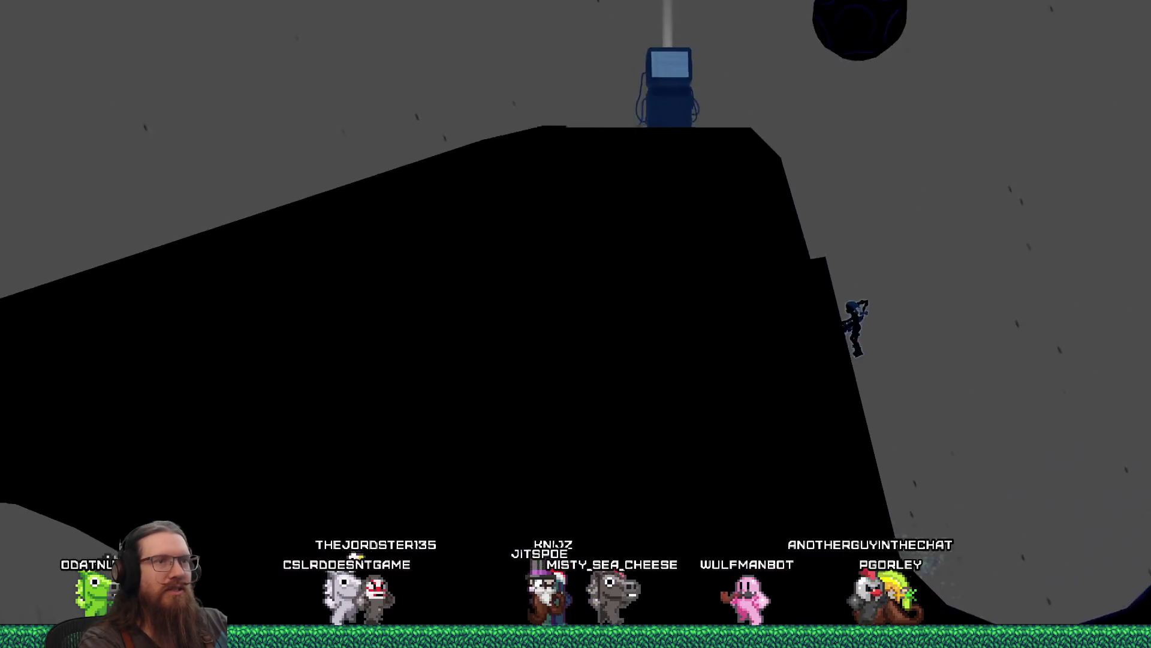
key(space)
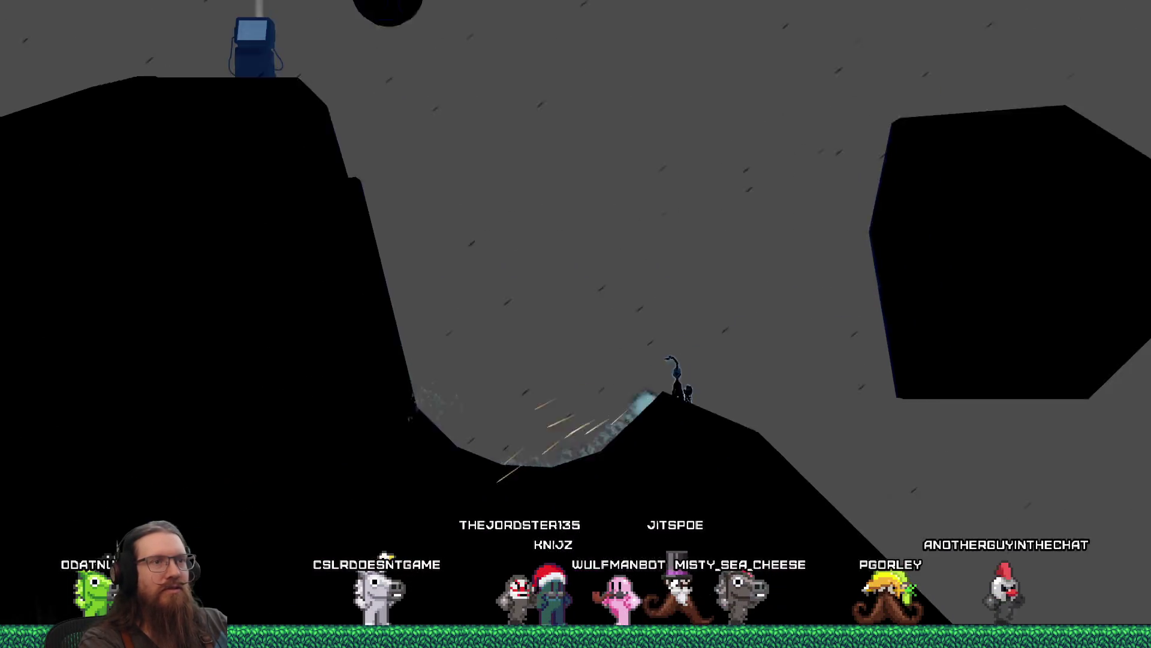
key(space)
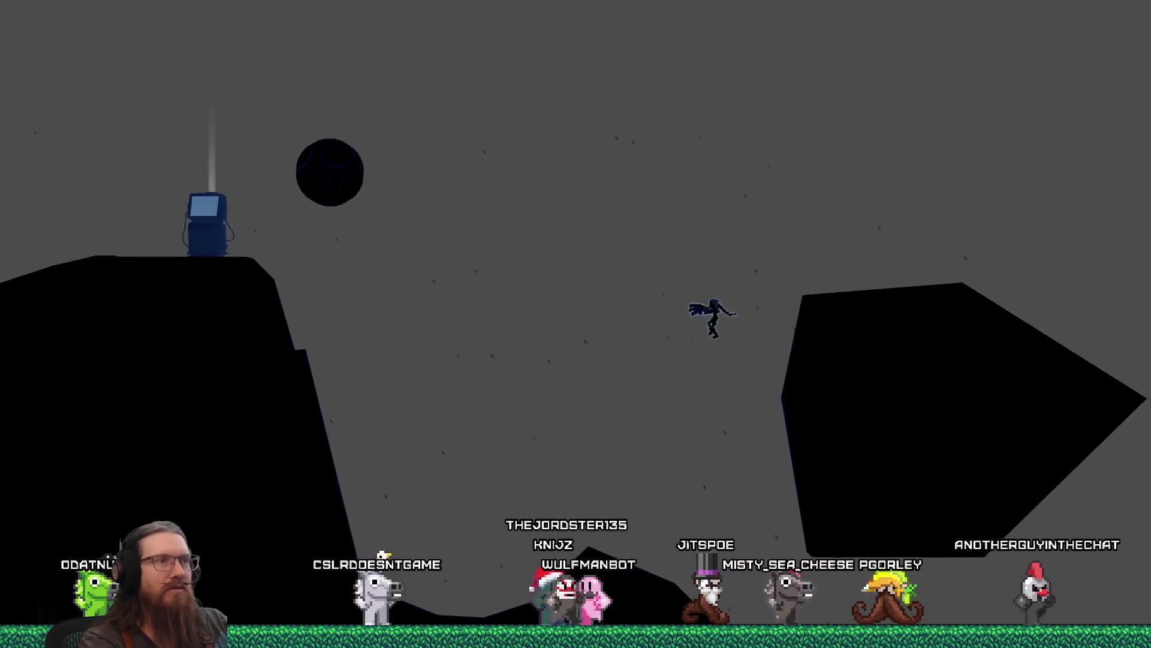
key(space)
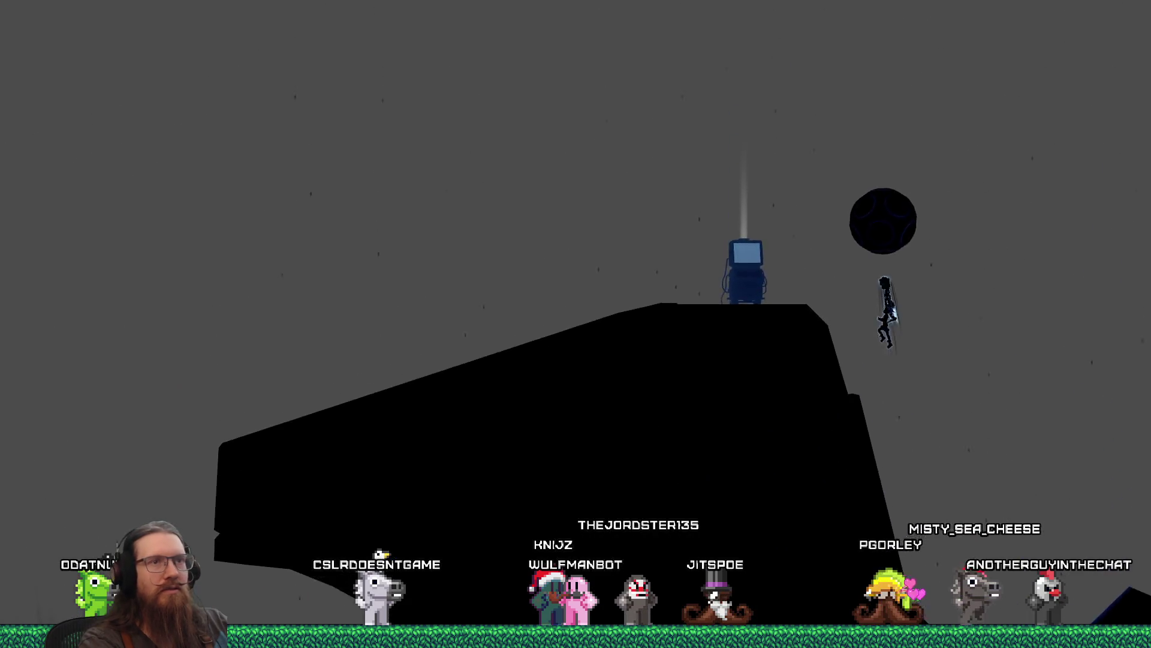
key(space)
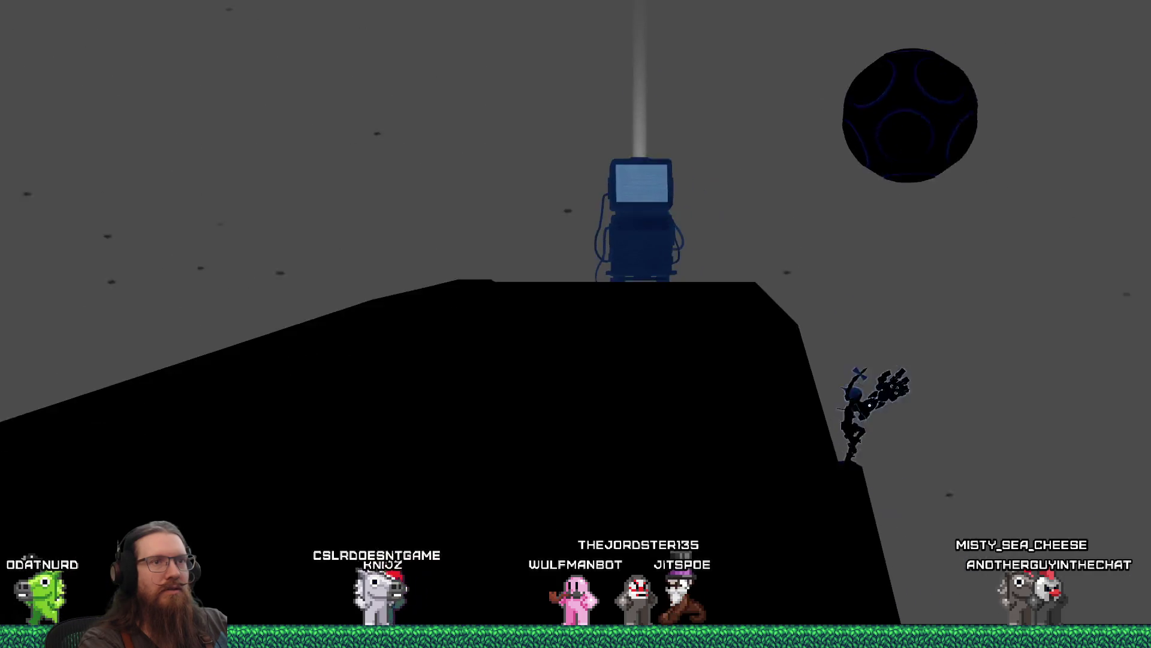
key(space)
key(space)
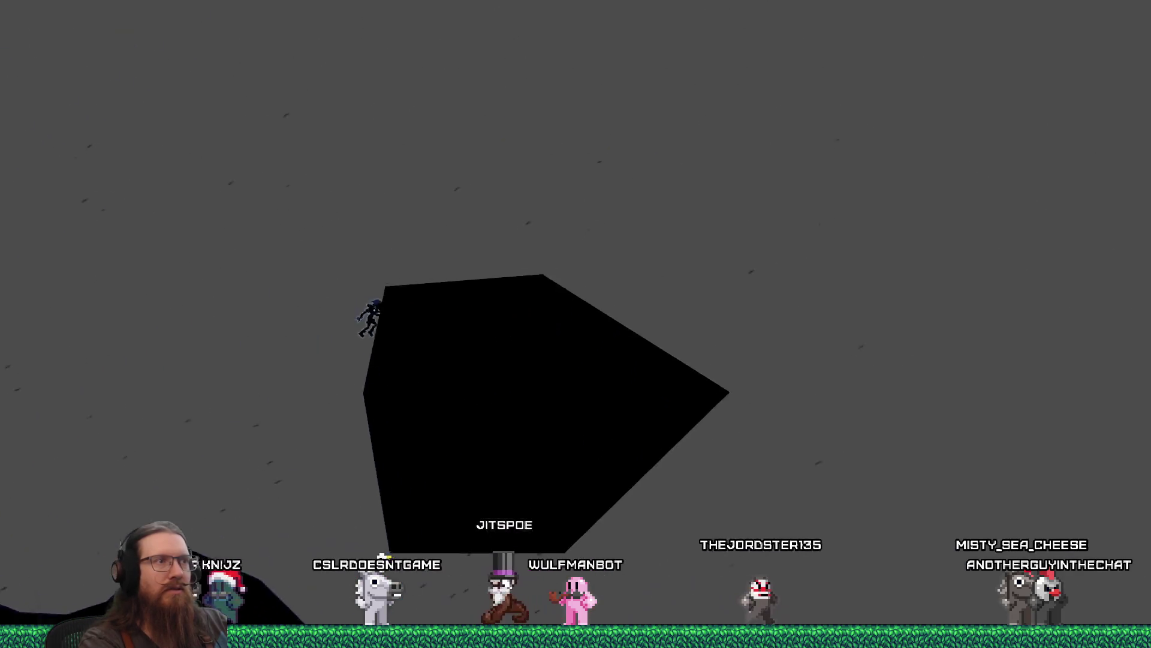
Quit the game via the console's quit command, then undo the collision polygon's last move.
key(grave)
text(qui)
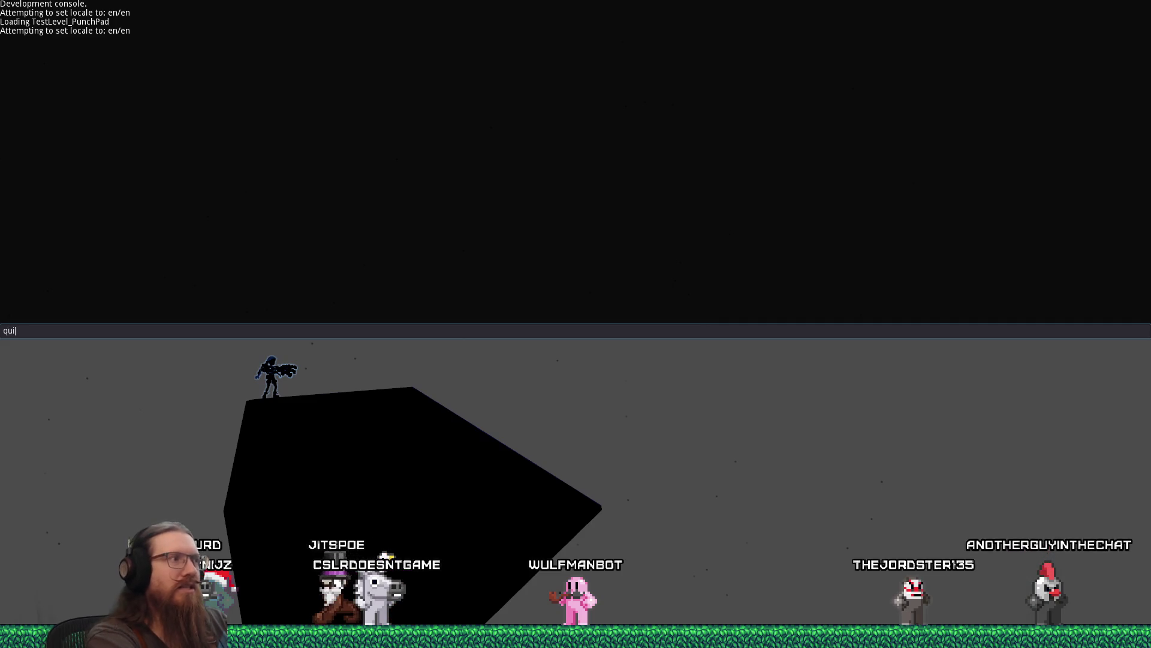
text(t)
key(Return)
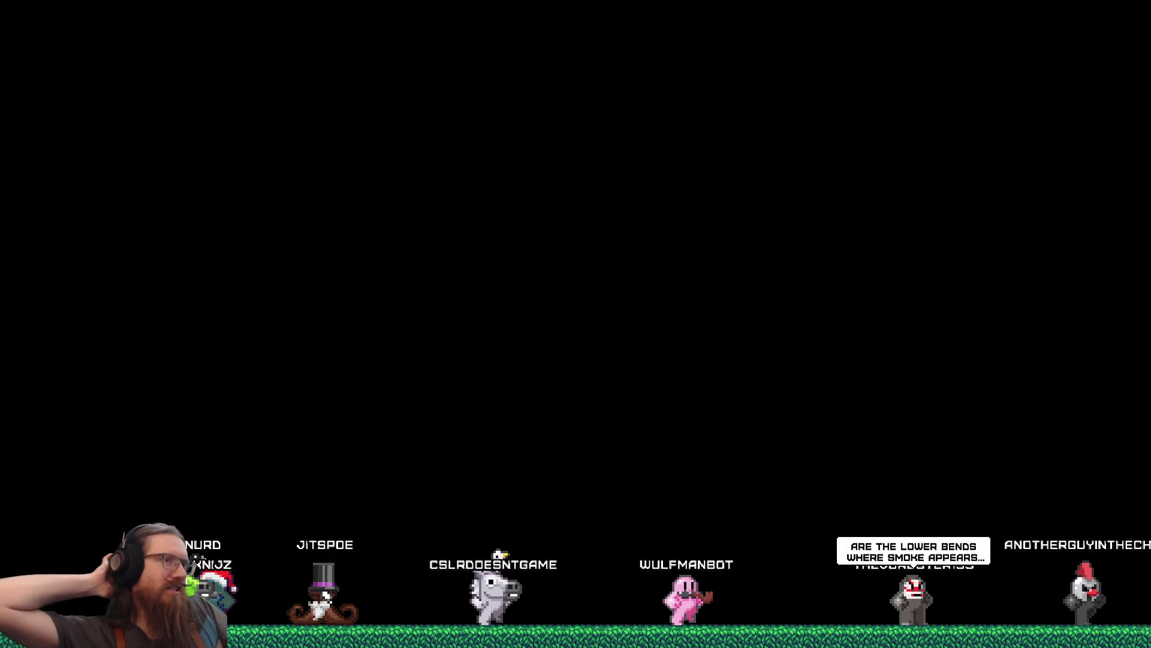
key(ctrl+z)
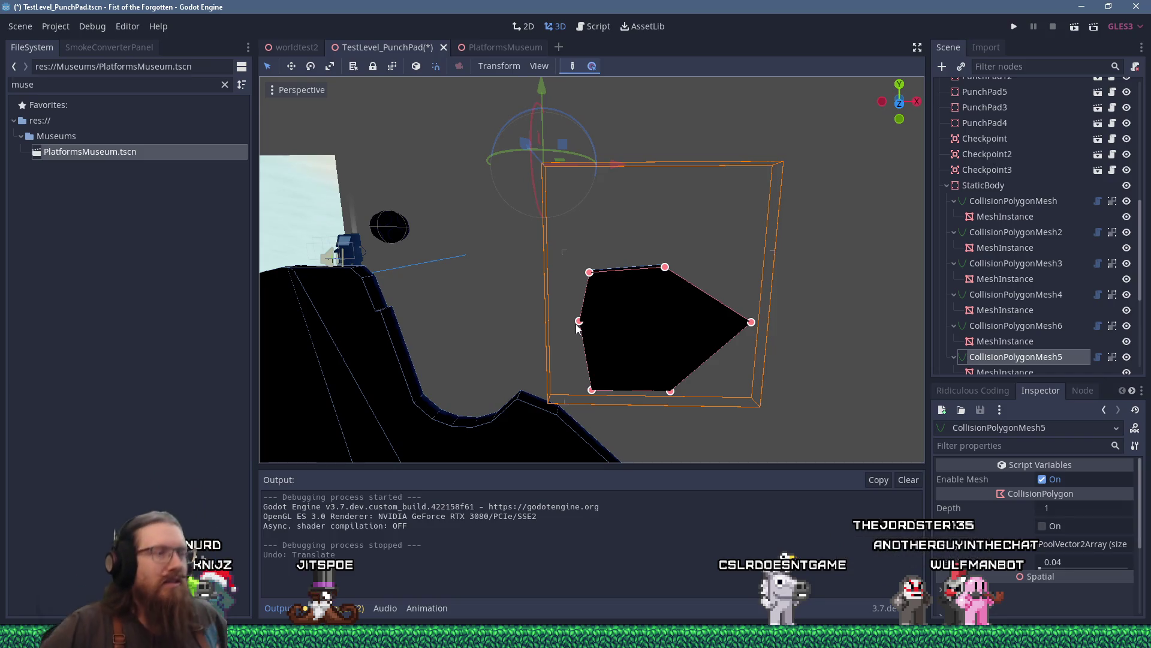
Move the floating block 1 unit right along X, save the level, and select PunchPad12.
drag(618, 163, 635, 163)
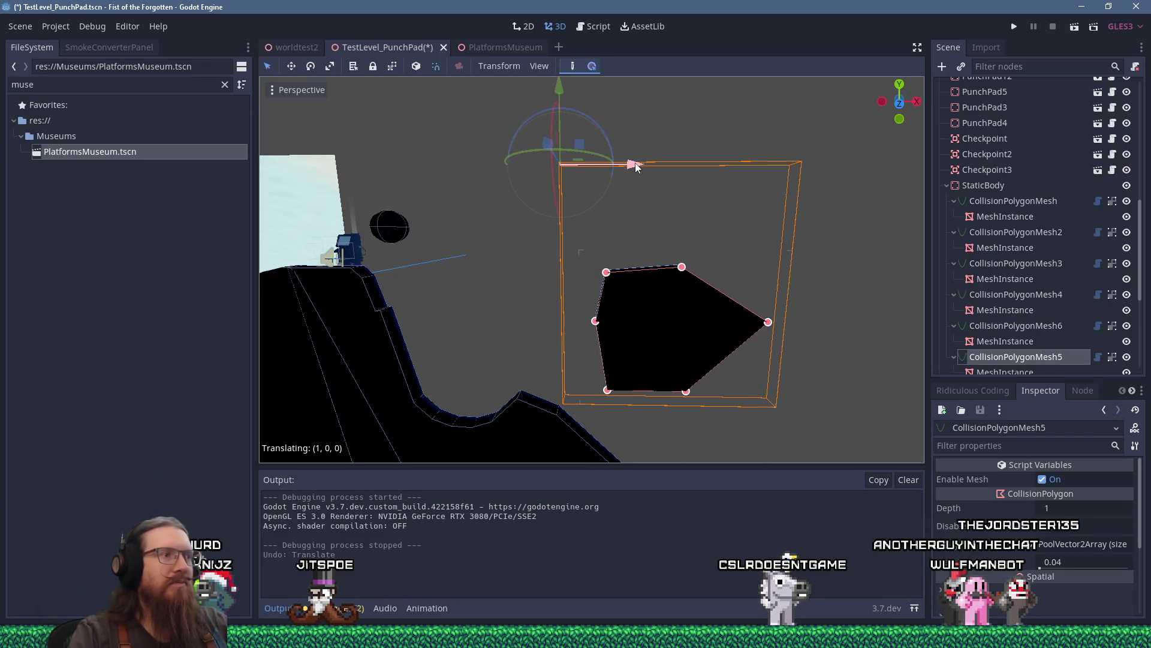
key(ctrl+s)
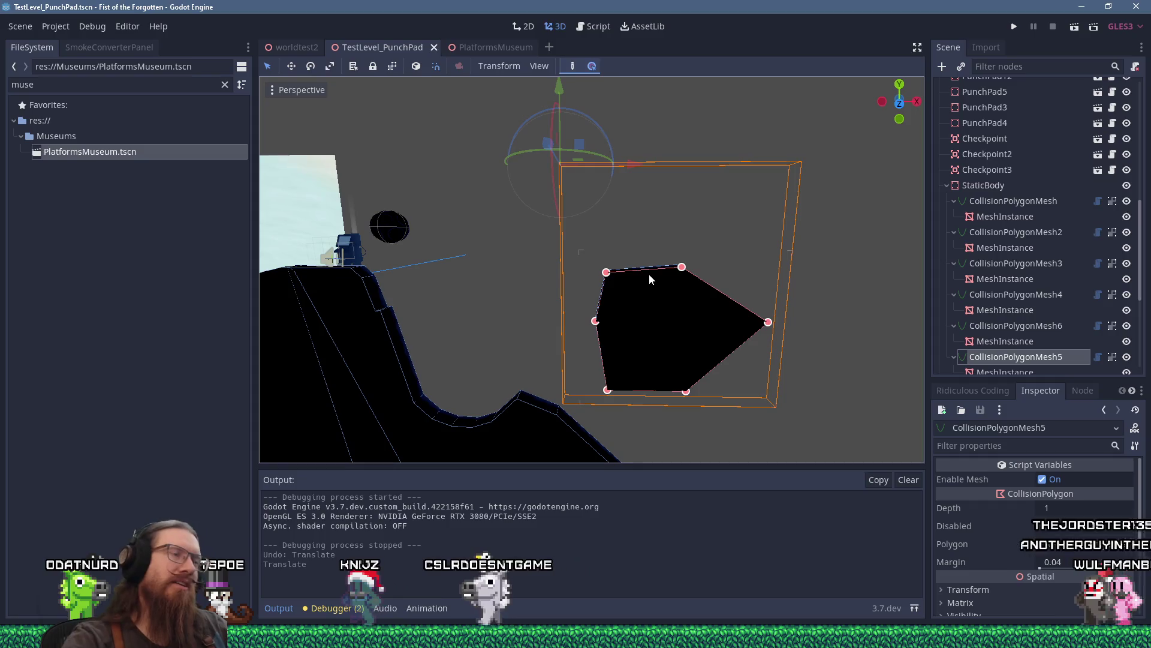
click(393, 233)
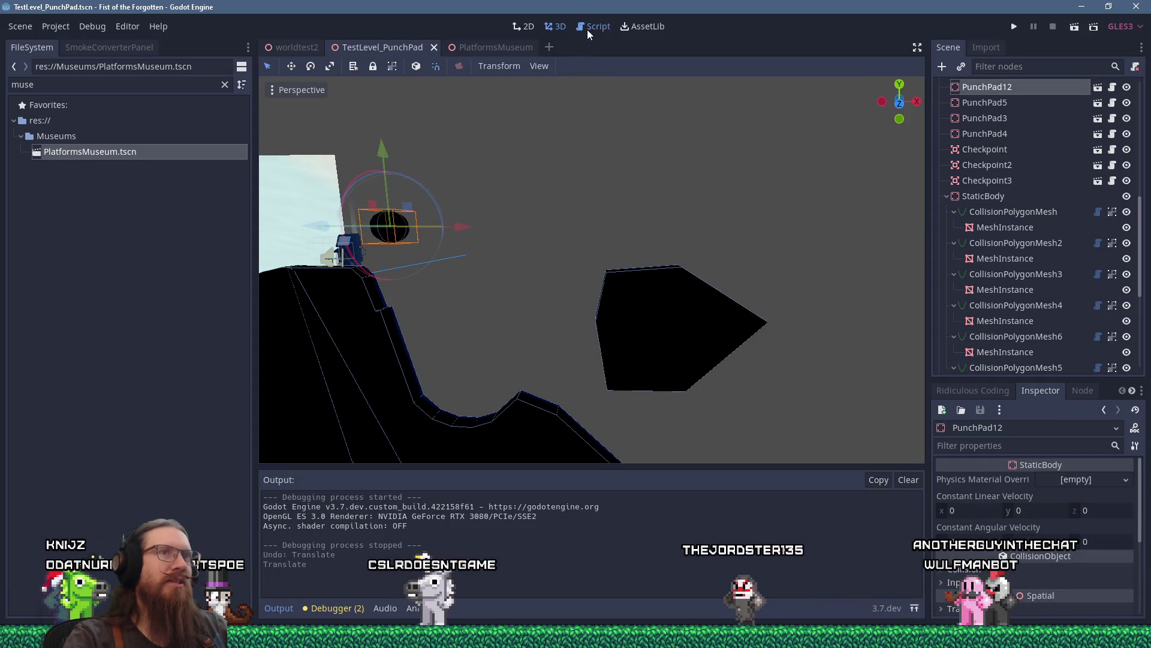
Open PunchPad.gd in the Script editor.
click(588, 30)
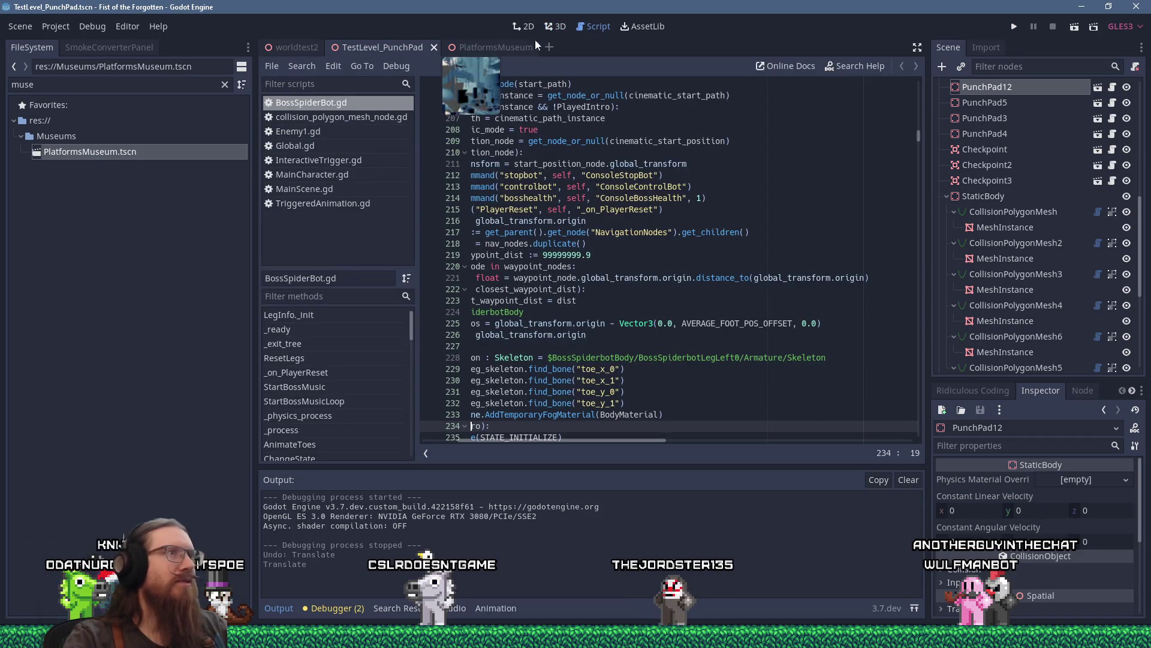
scroll(1014, 214, up, 5)
scroll(1017, 214, down, 8)
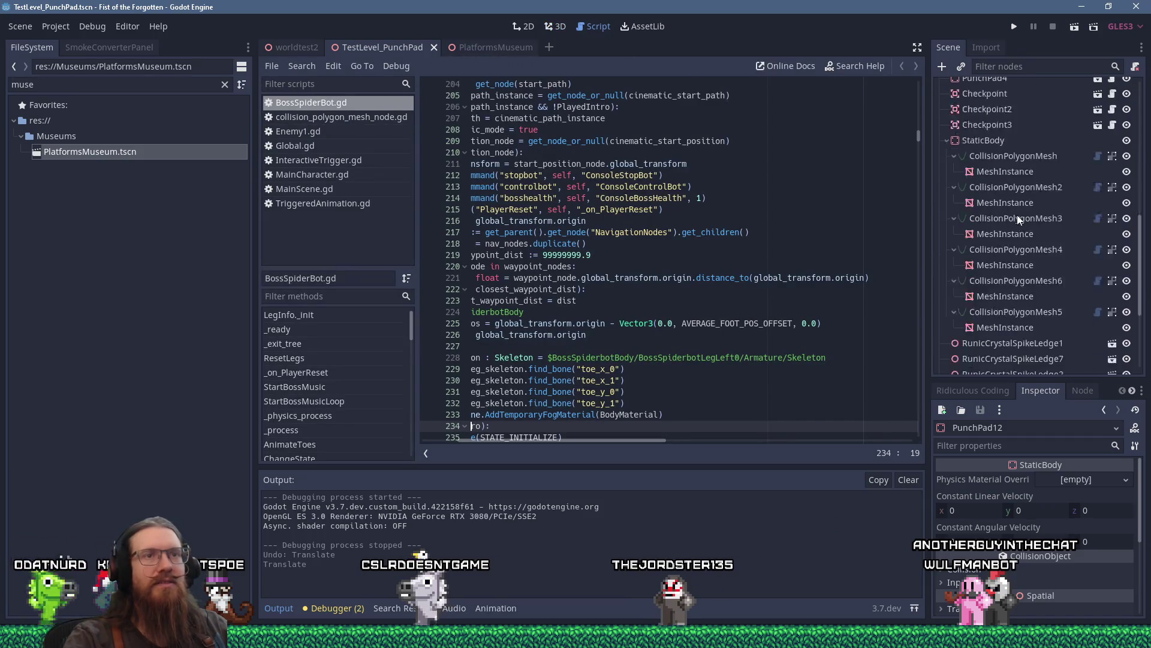
scroll(1017, 215, up, 5)
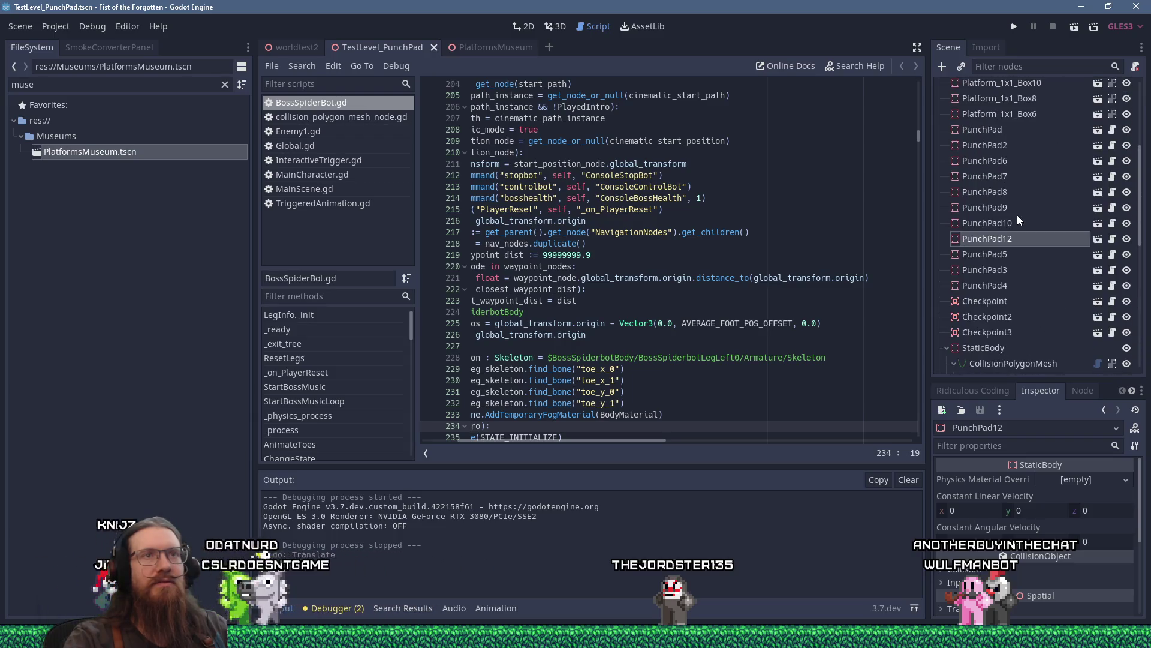
click(1110, 239)
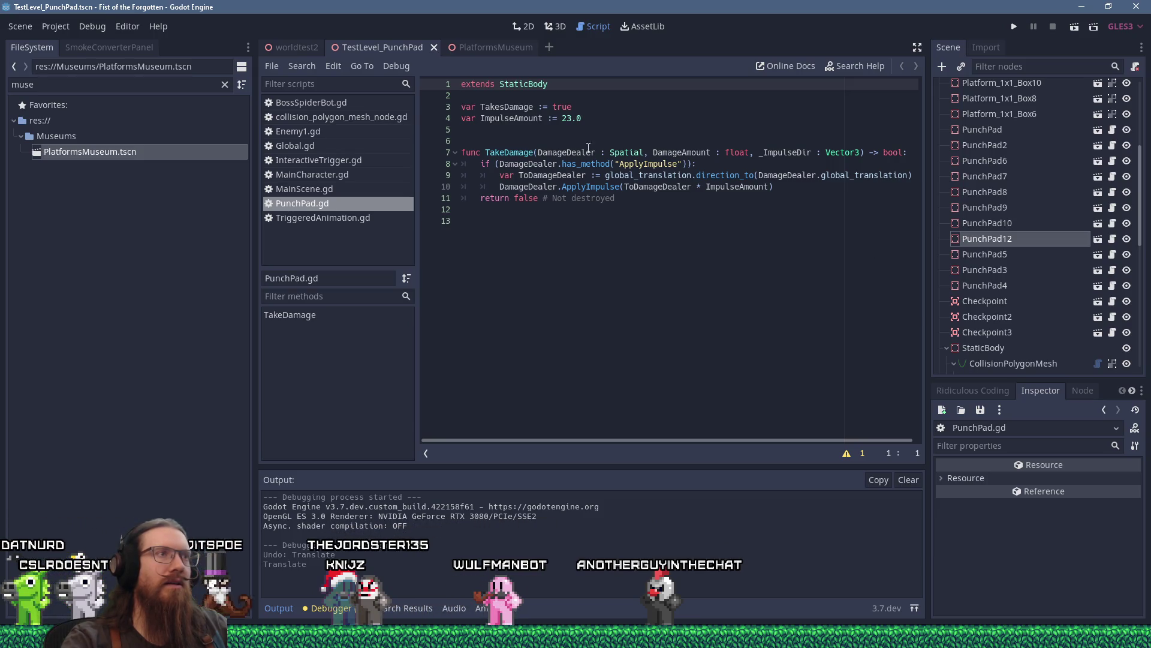
Export ImpulseAmount (23.0), move its declaration above TakesDamage, and return to the 3D view.
click(561, 129)
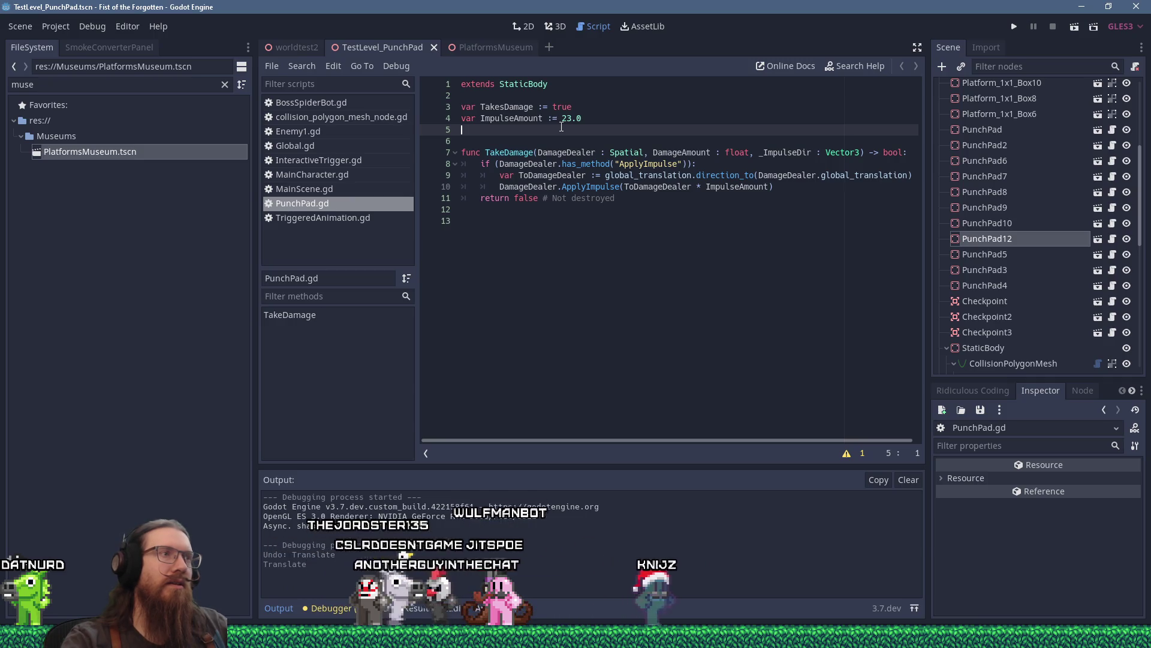
click(472, 120)
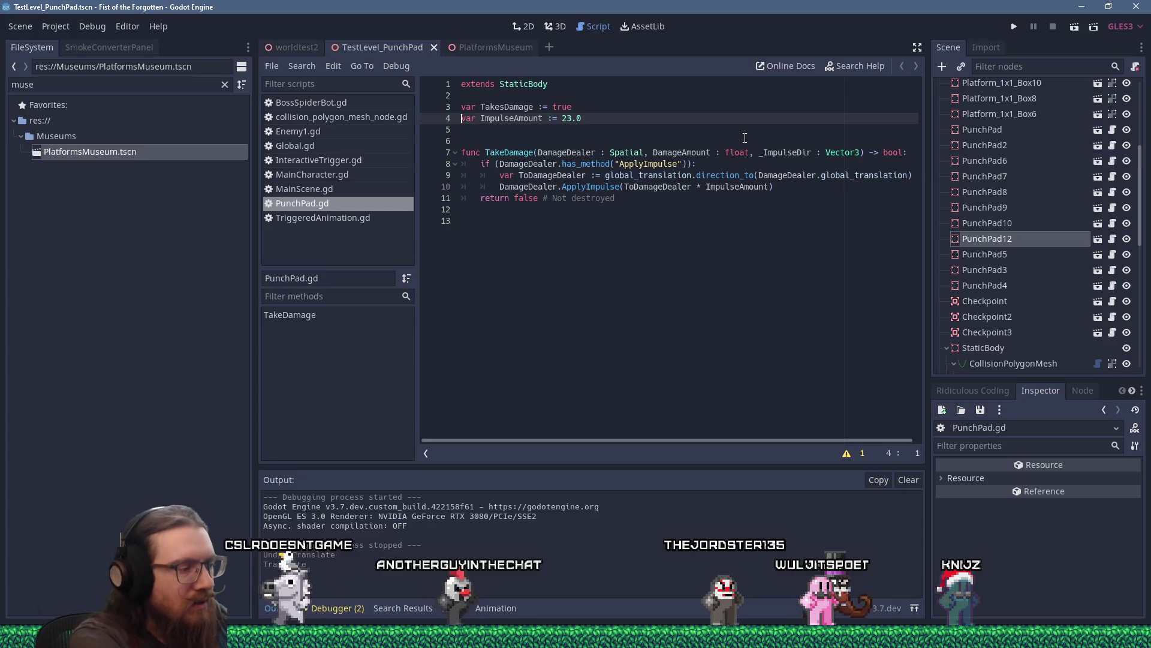
text(export)
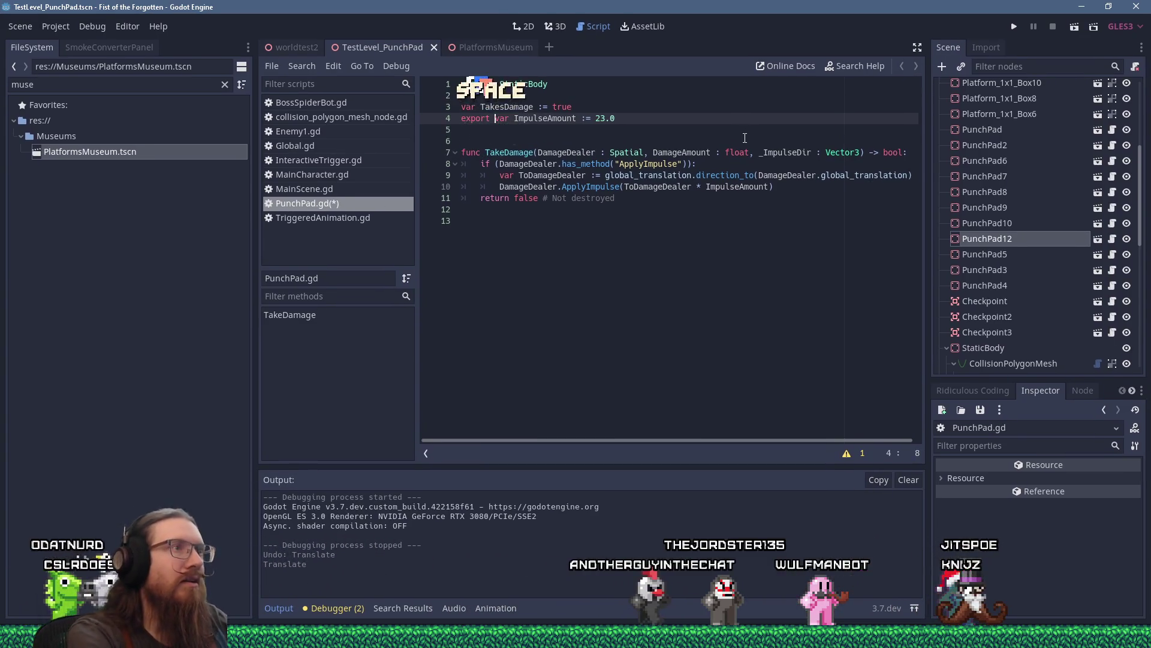
key(shift+Delete)
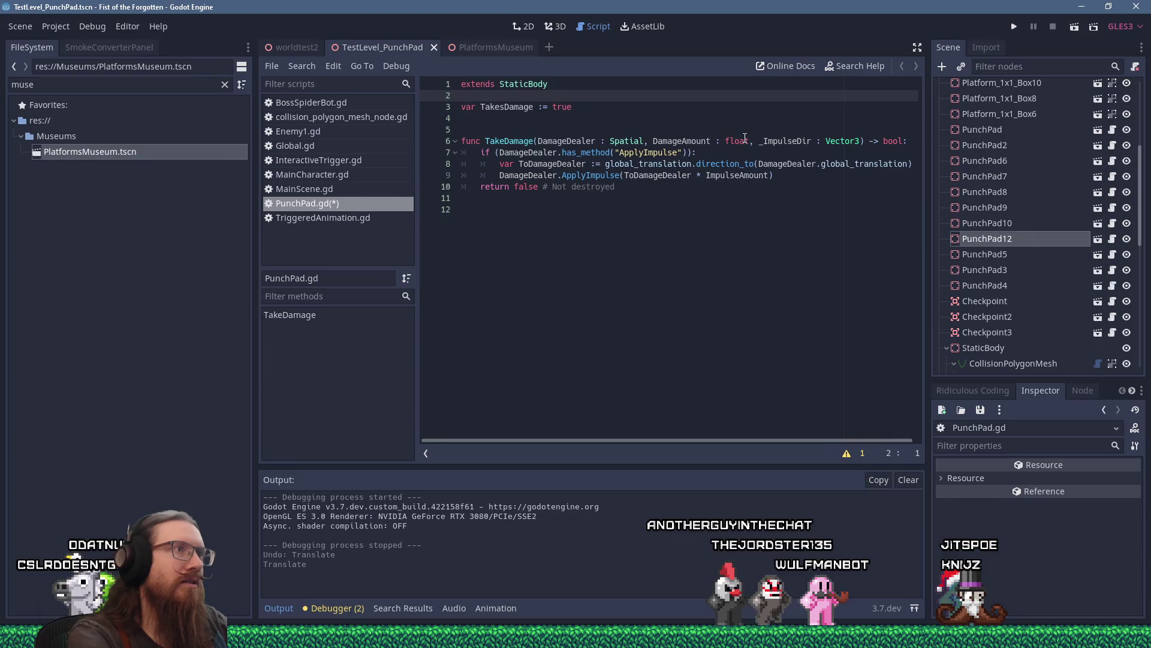
text(export var ImpulseAmount := 23.0)
key(Return)
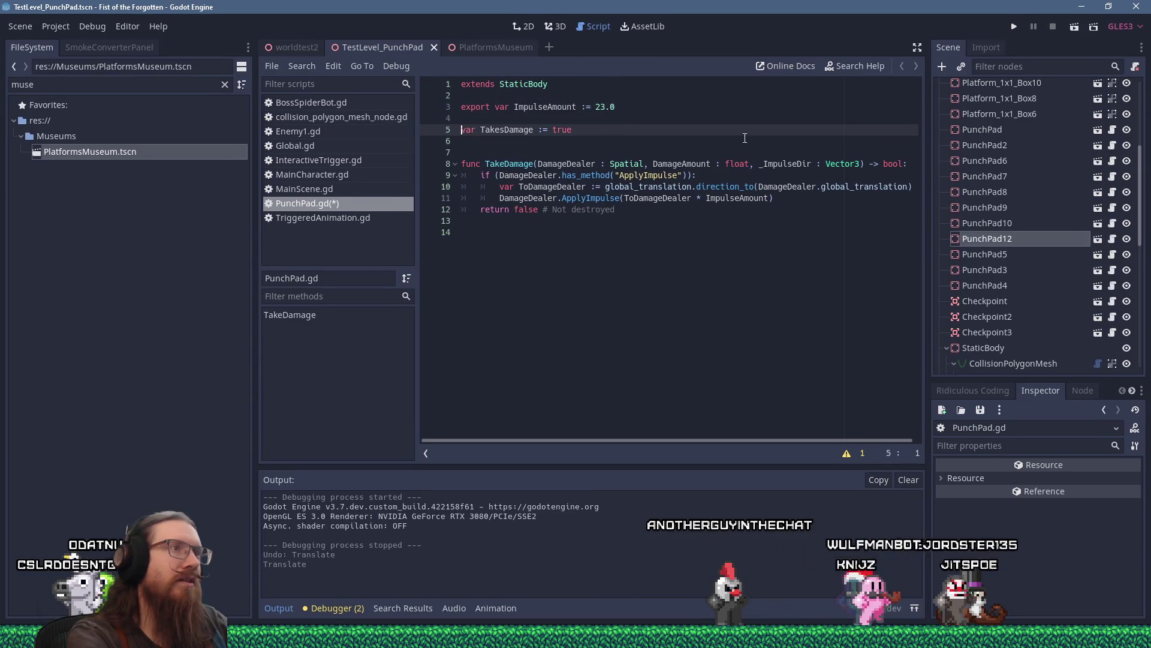
key(Down)
key(Down)
key(Down)
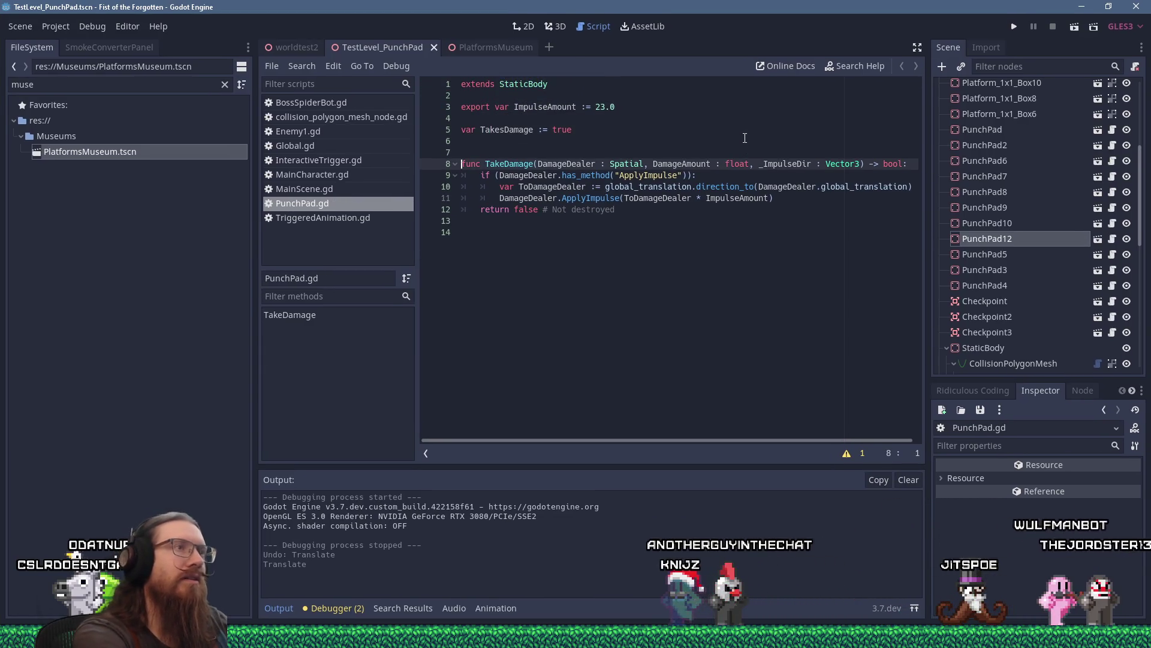
click(557, 28)
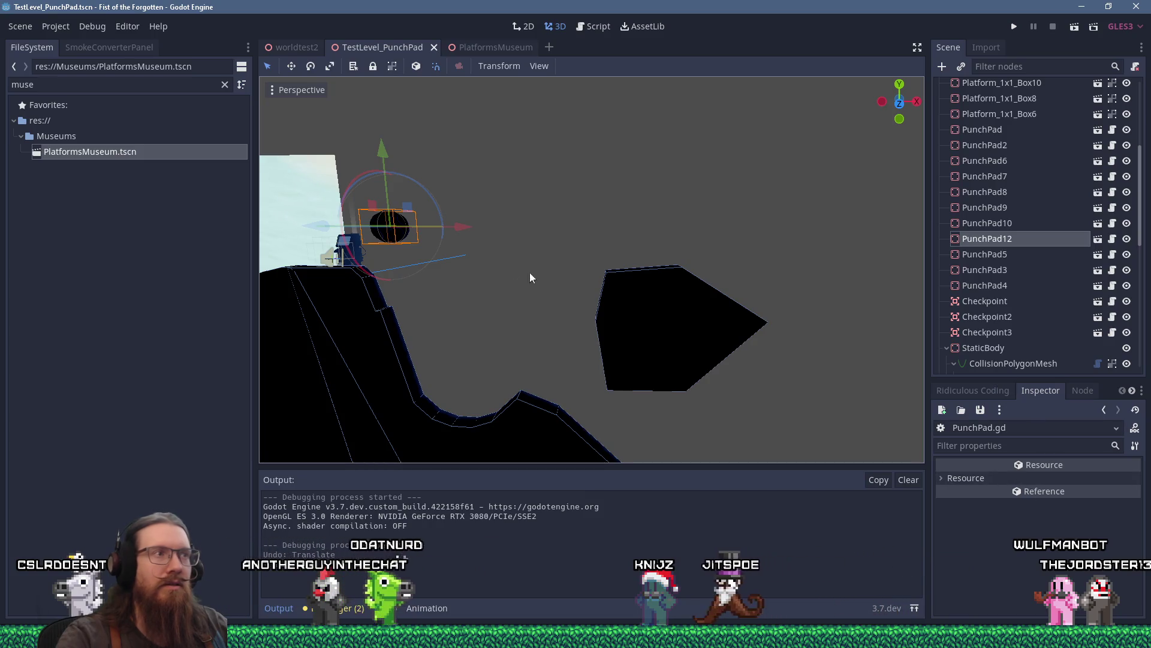
Set PunchPad12's Impulse Amount to 40 and launch a playtest.
click(401, 232)
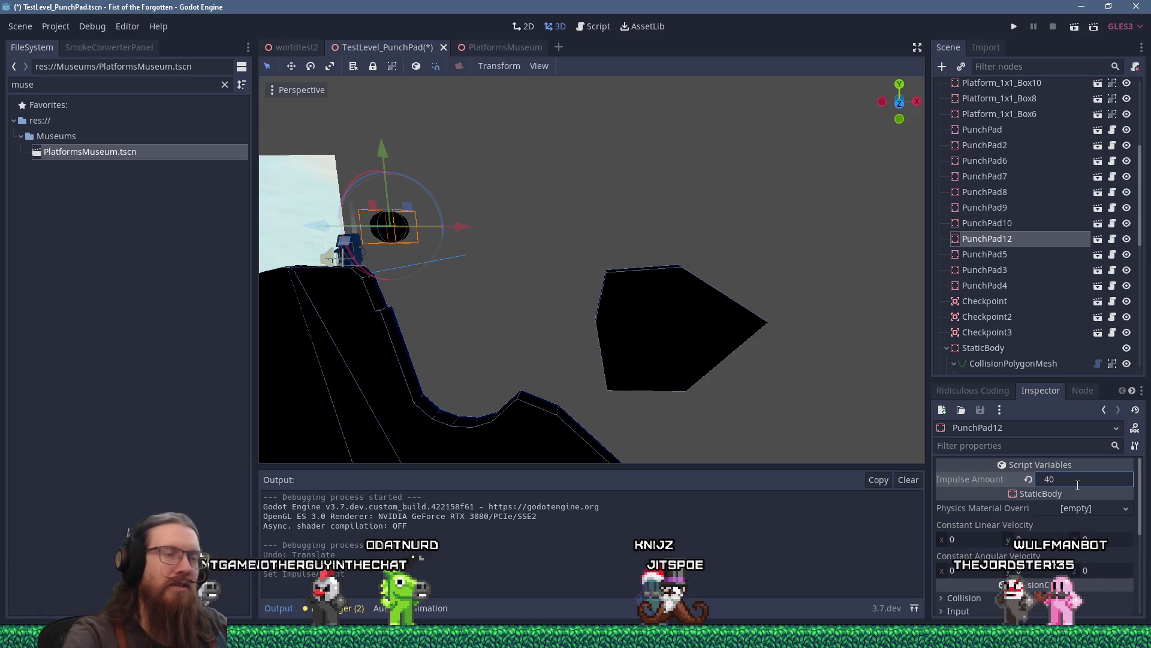
click(1014, 28)
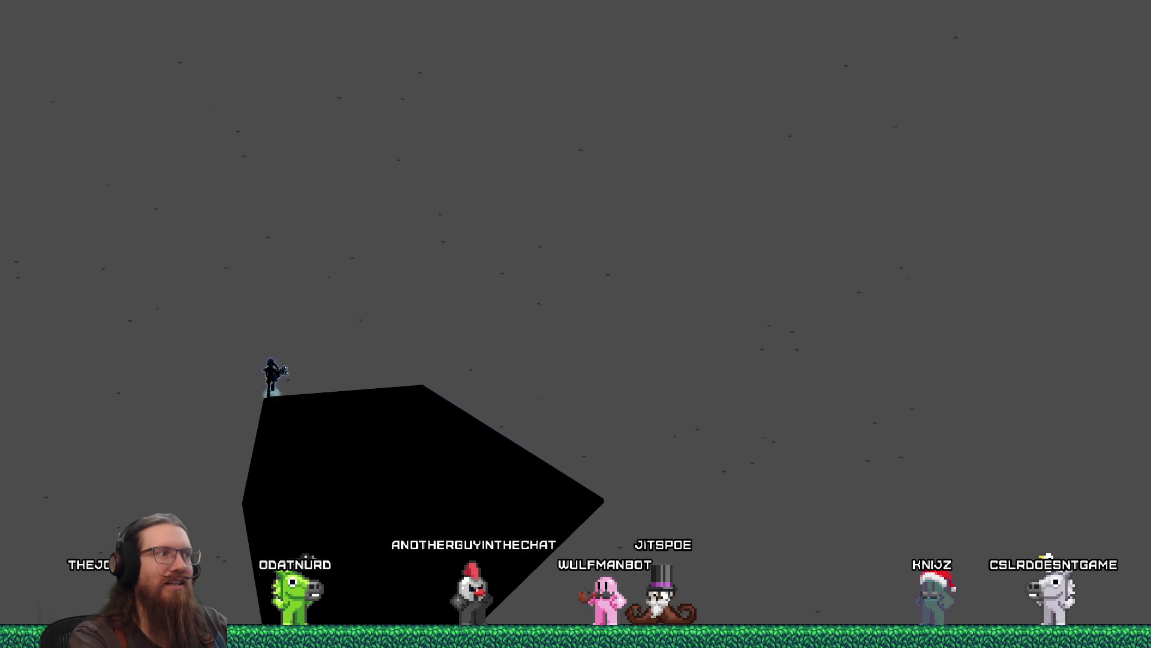
Quit the playtest through the in-game development console.
key(grave)
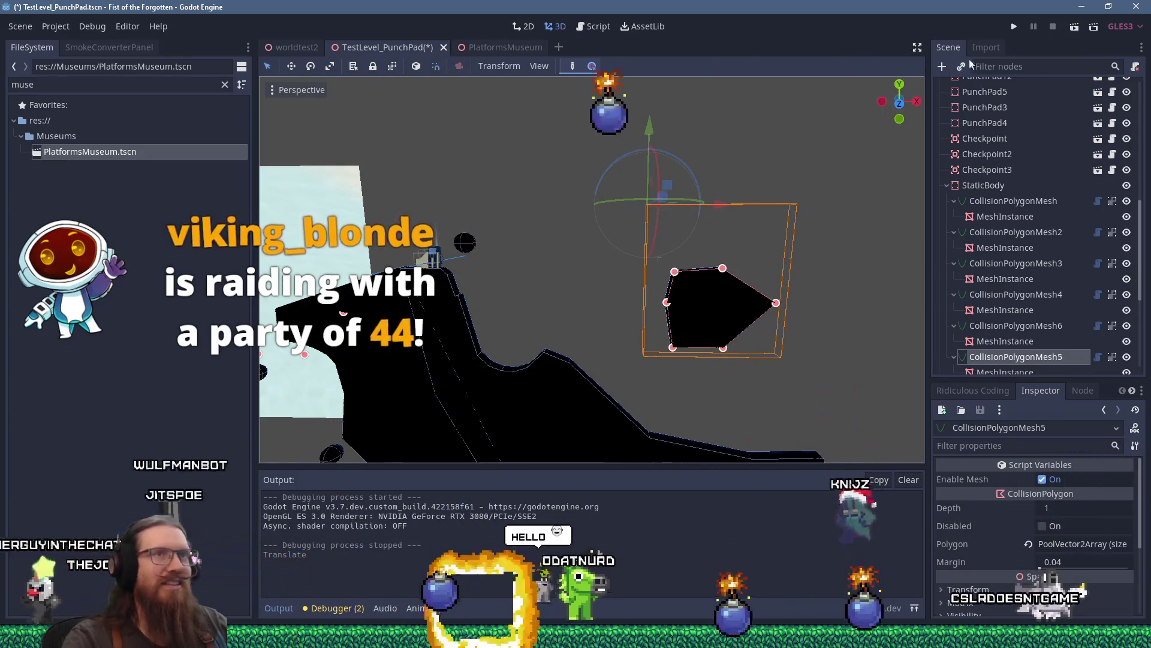
Save and relaunch the level with F5, then quit it from the development console.
key(F5)
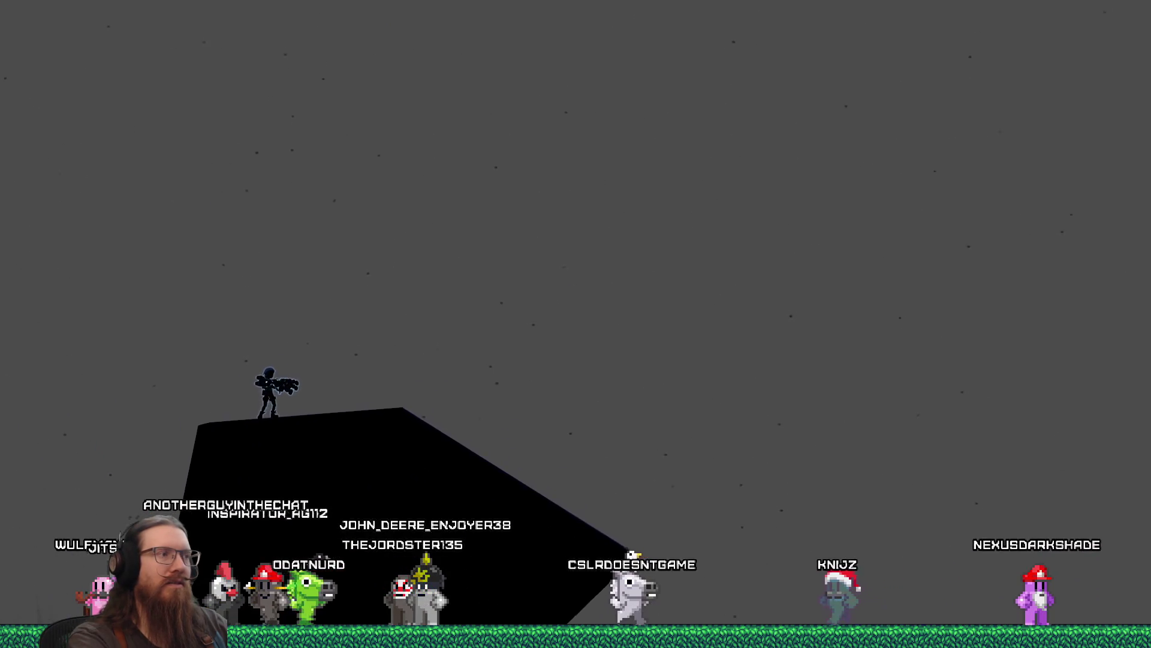
key(grave)
text(quit)
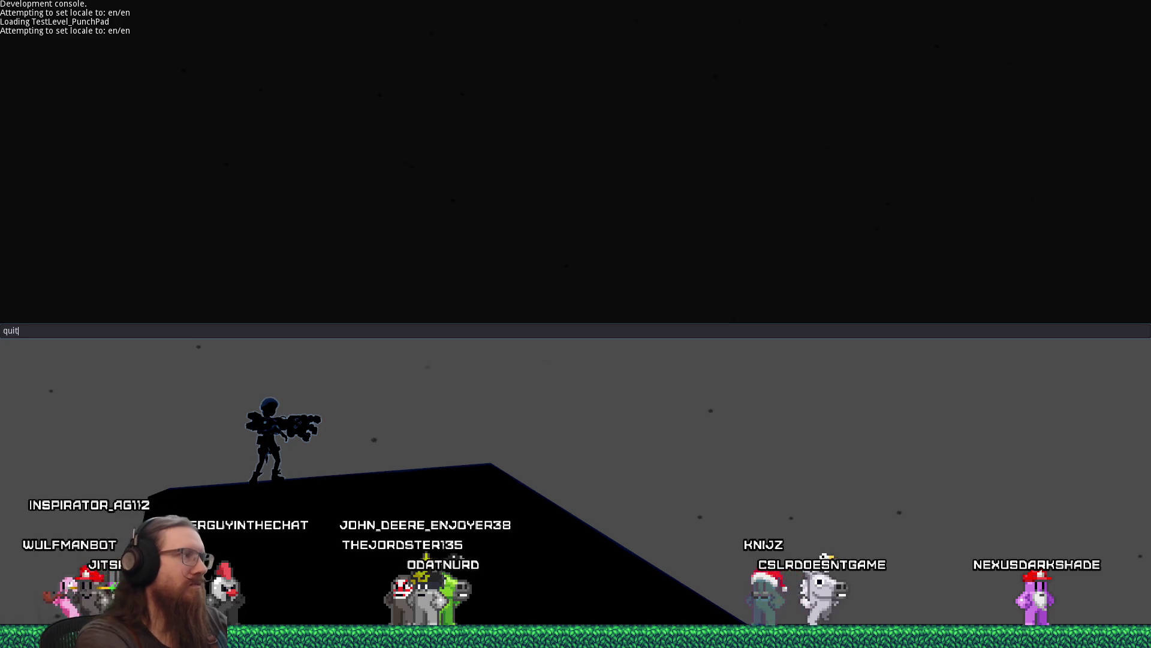
key(Return)
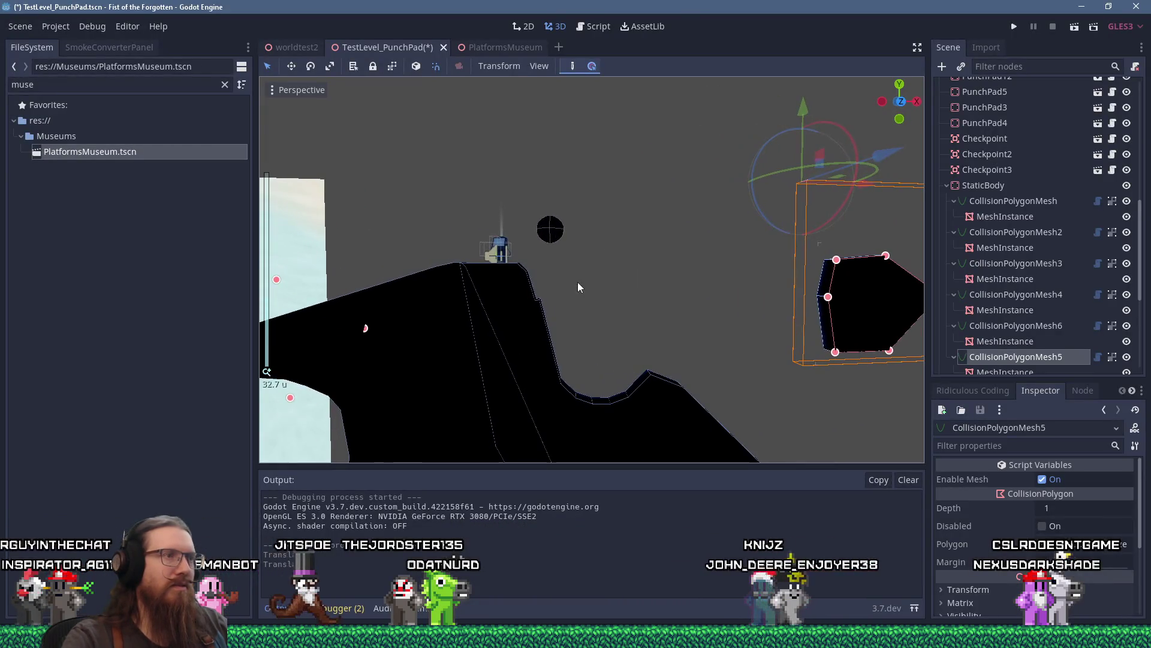
Nudge PunchPad12 slightly right along X and run the game again.
click(562, 230)
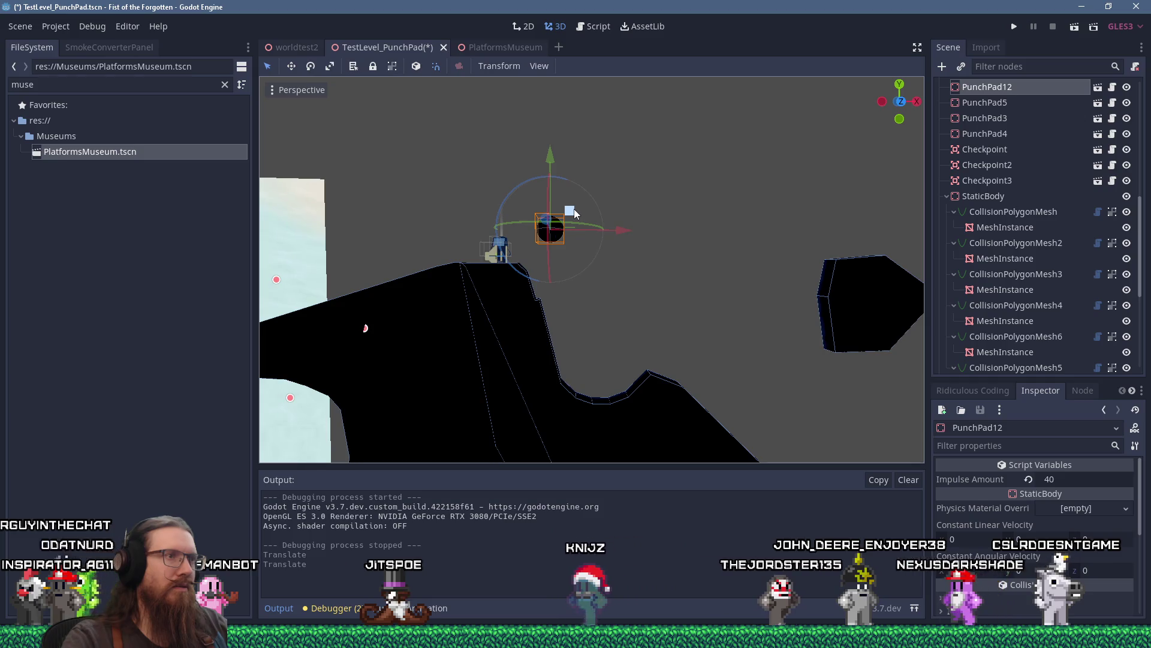
drag(575, 210, 579, 208)
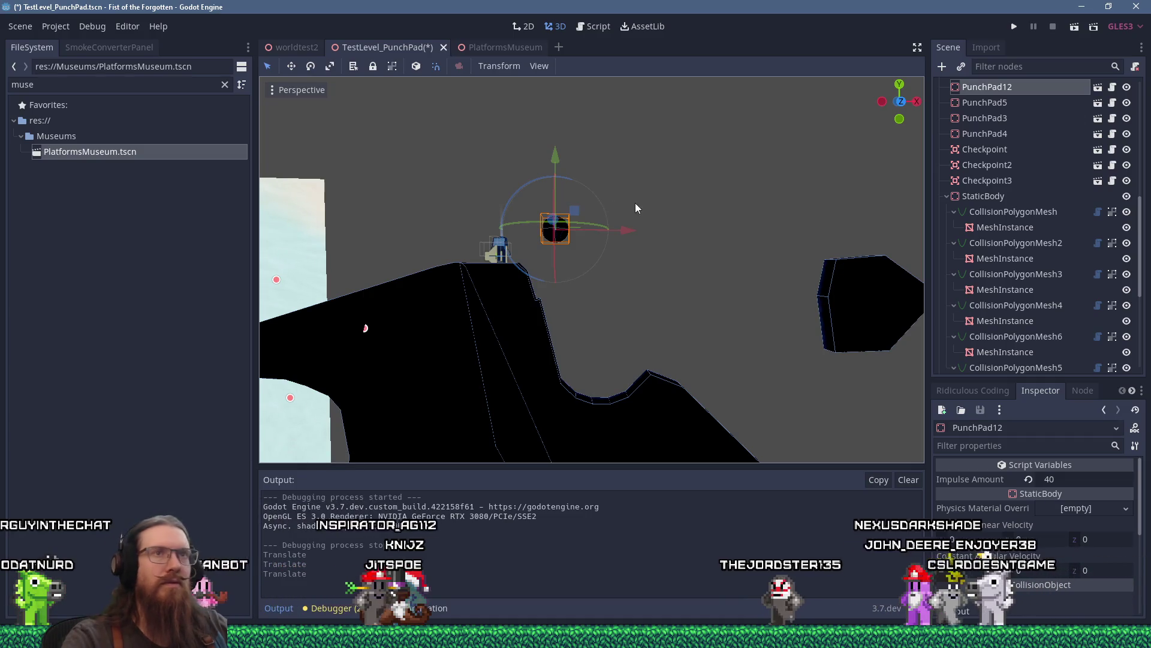
click(1015, 28)
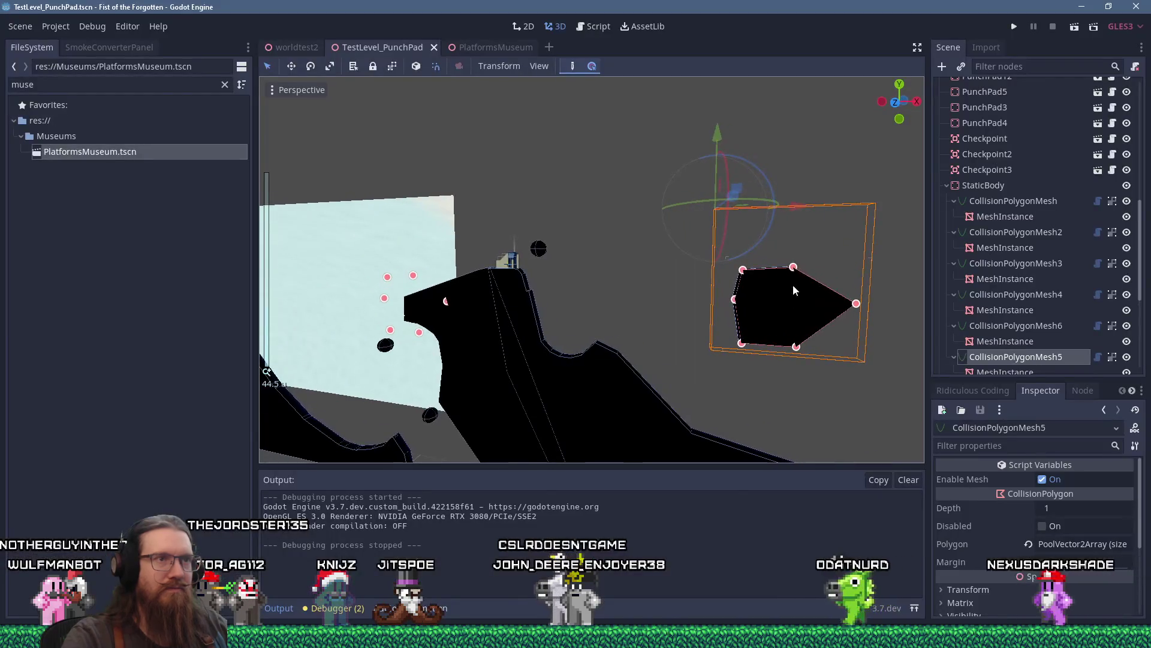
Shift the floating block further right along X and select PunchPad12.
drag(810, 210, 807, 211)
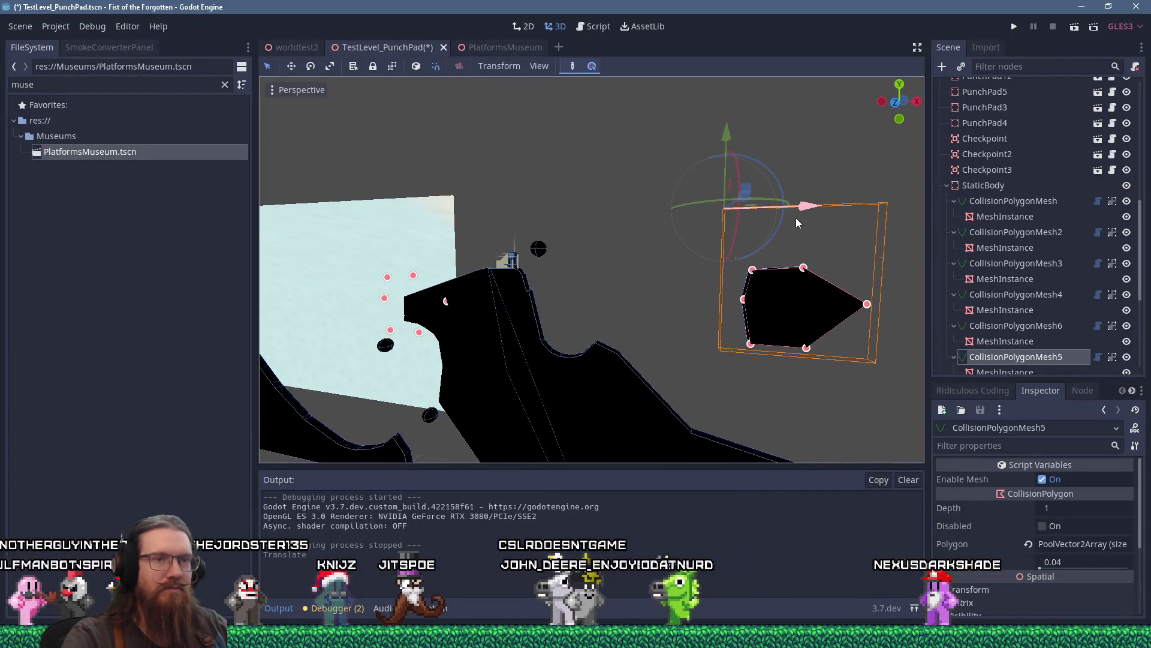
click(539, 250)
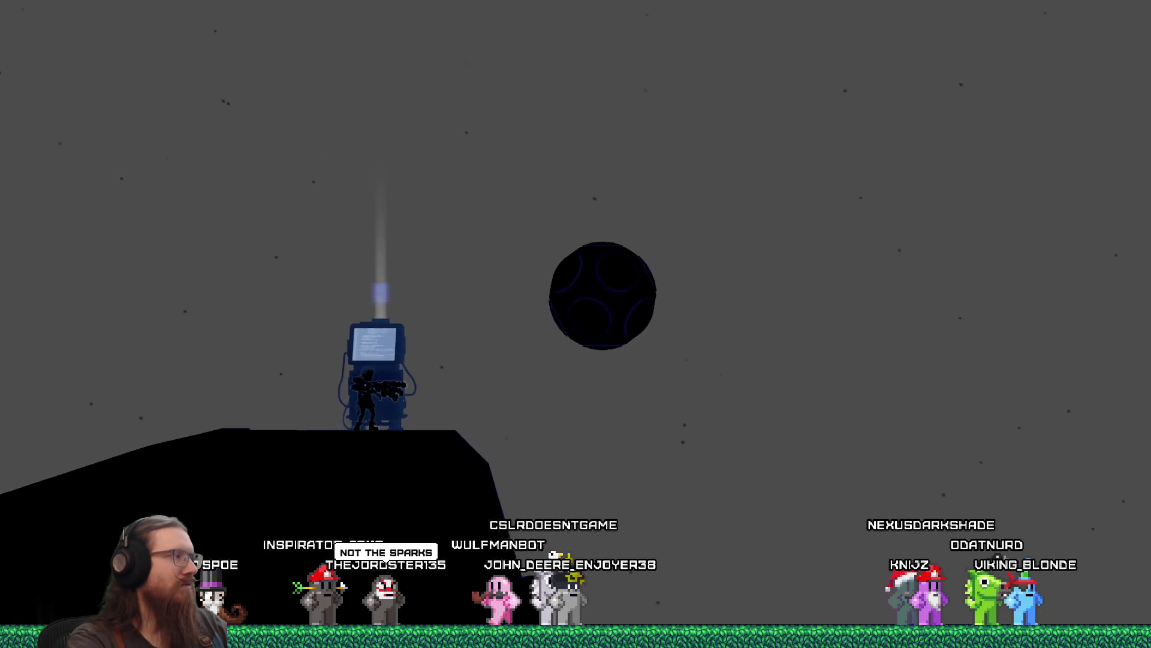
Run the character right off the ledge and jump down the cliff.
key(d)
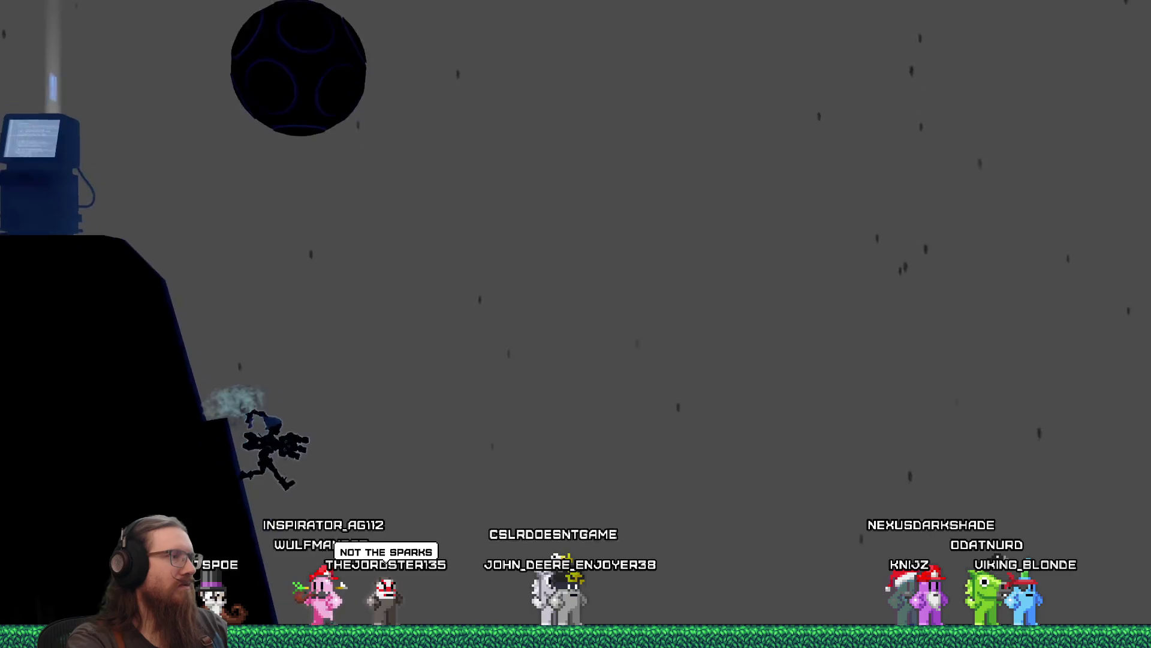
key(space)
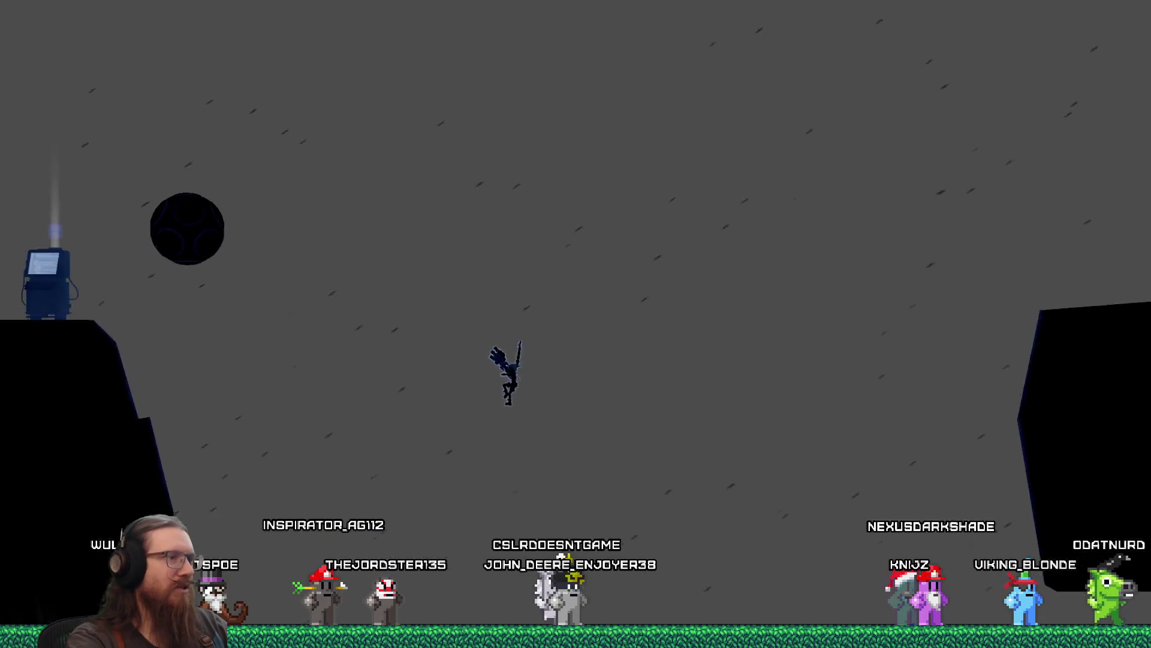
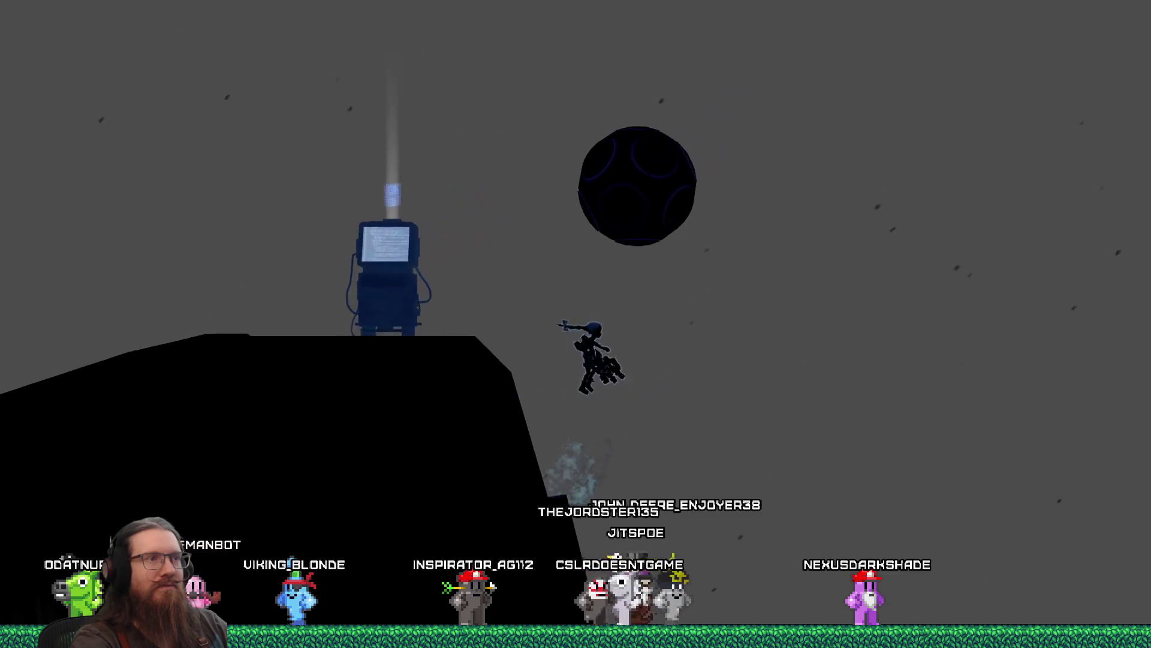
Drop to the lower terrain, dash left, then run right and jump across the valley.
key(Left)
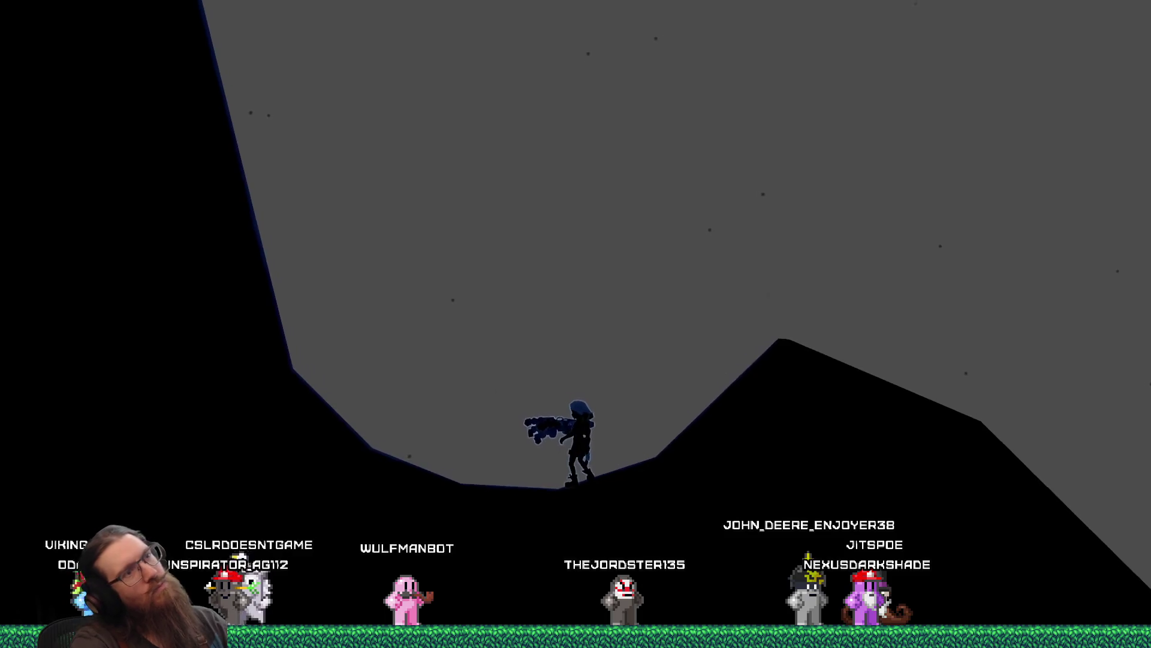
key(Left)
key(space)
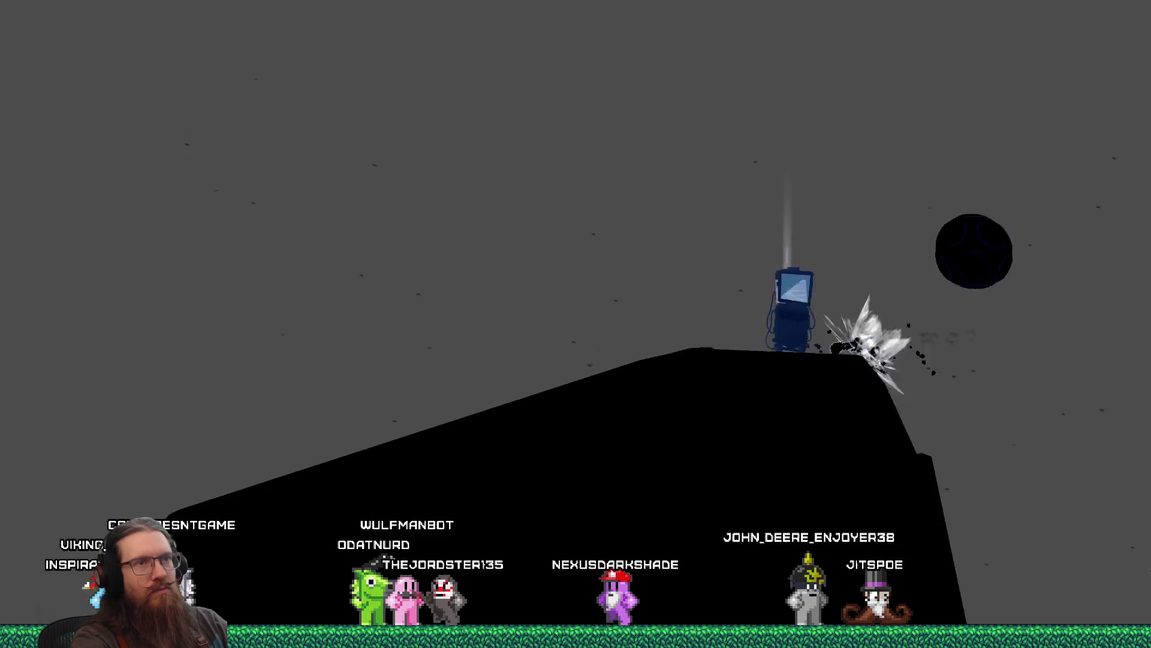
key(Right)
key(space)
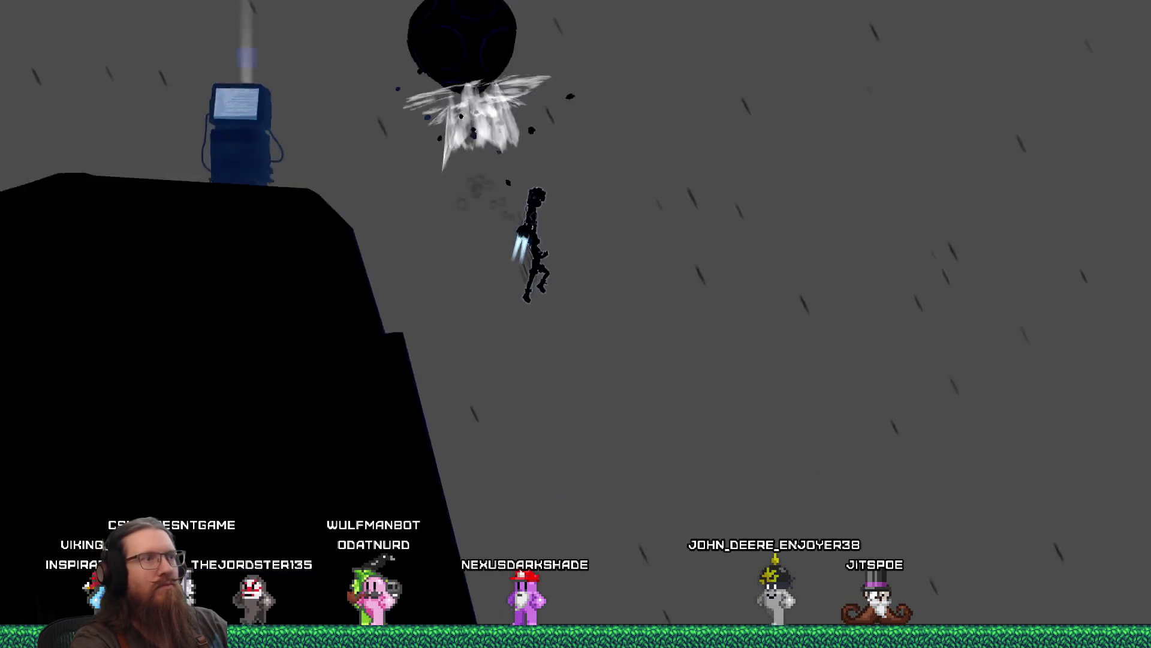
key(space)
key(space)
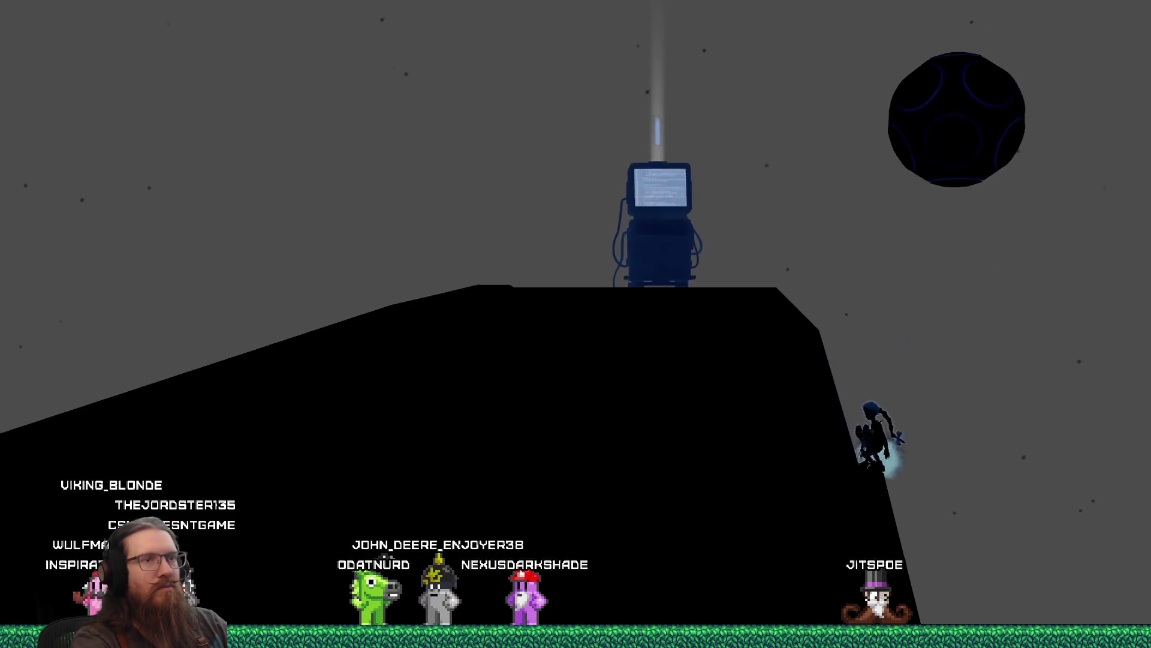
Leap toward the dark sphere, climb the cliff walls and launch high beside the tower.
key(space)
key(space)
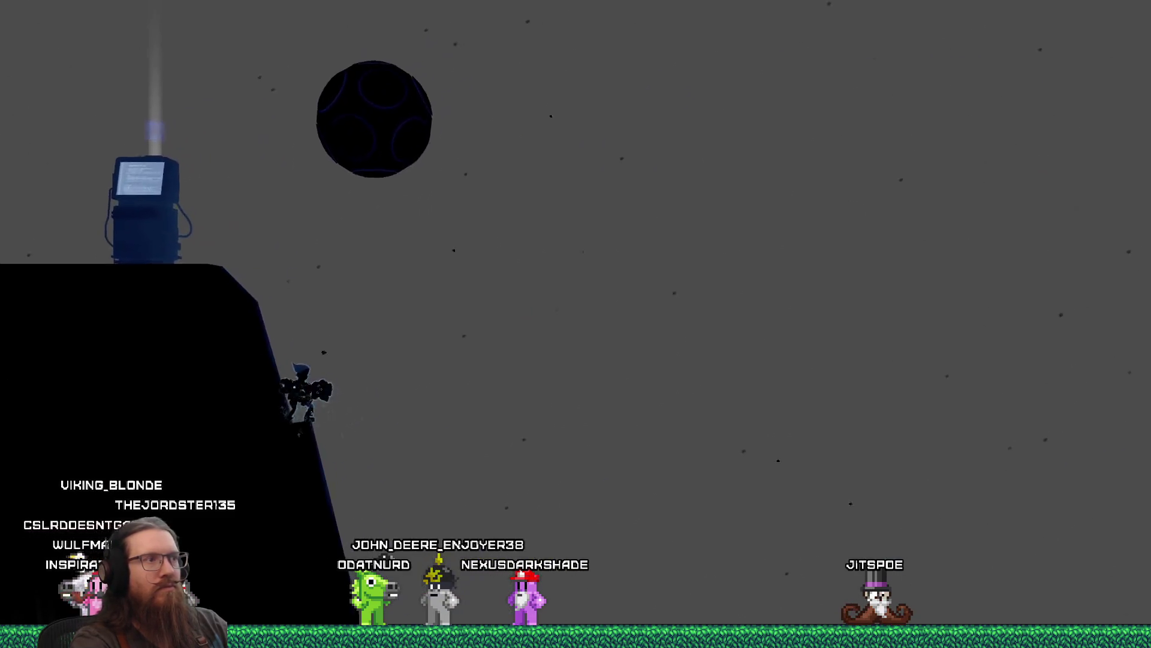
key(space)
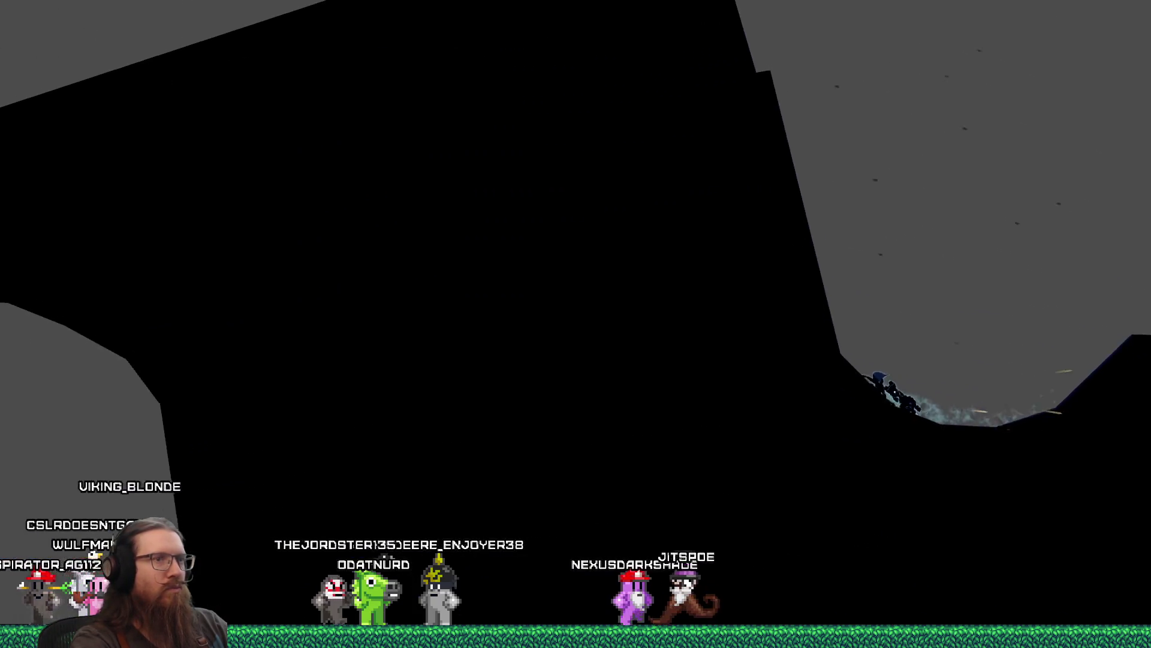
key(space)
key(space)
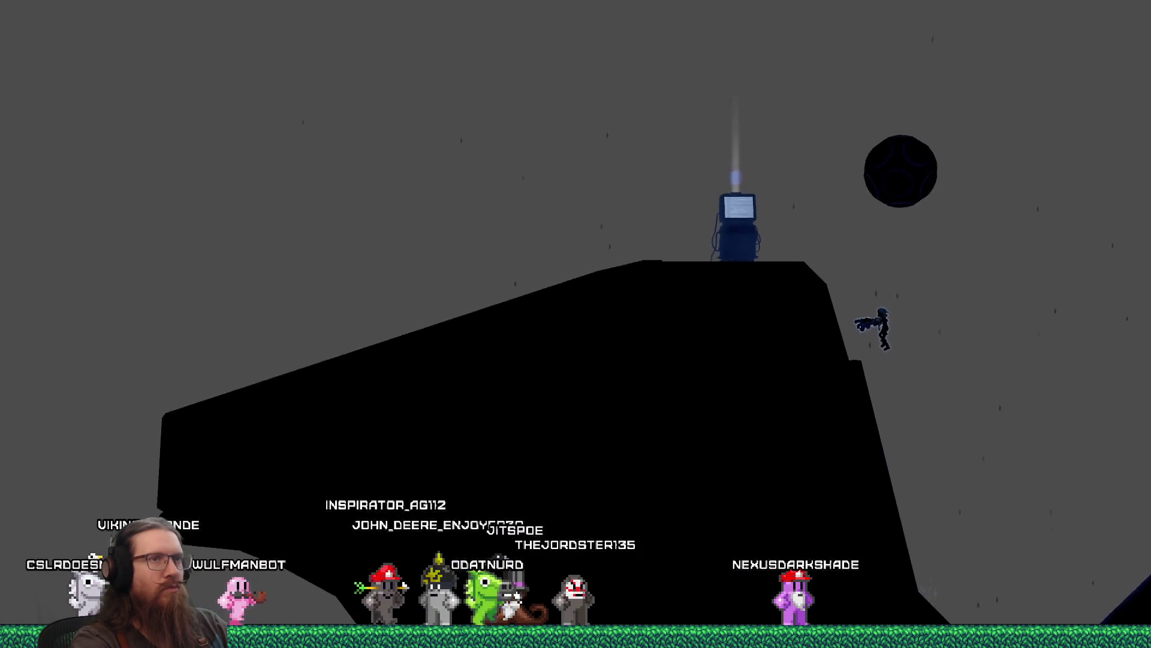
key(space)
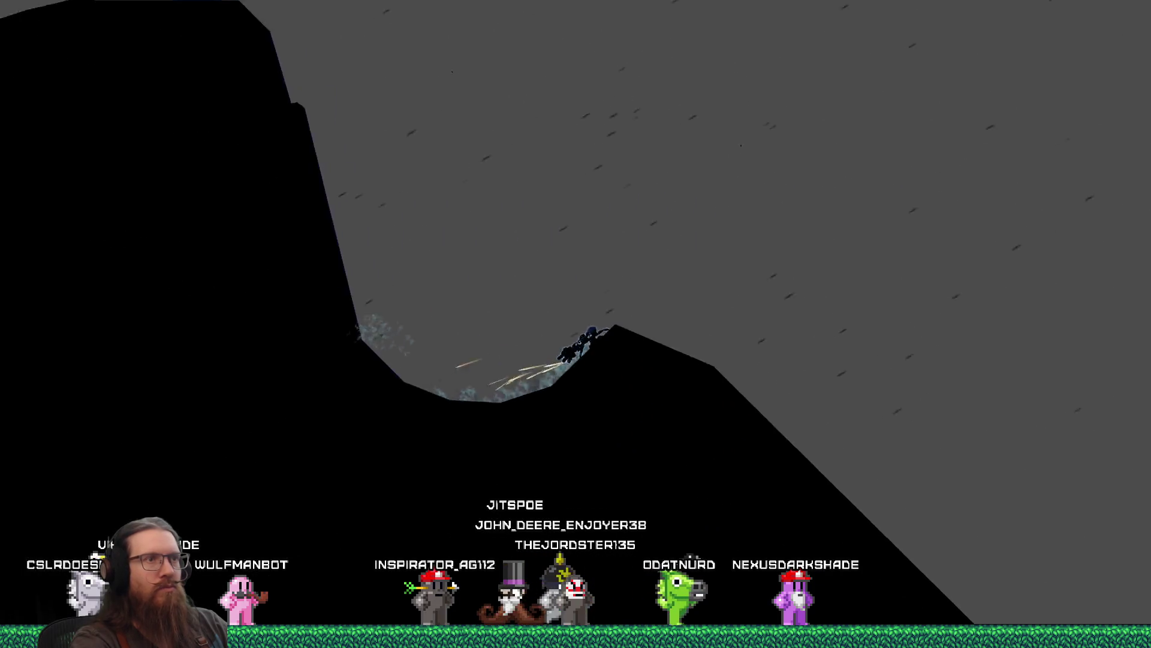
key(space)
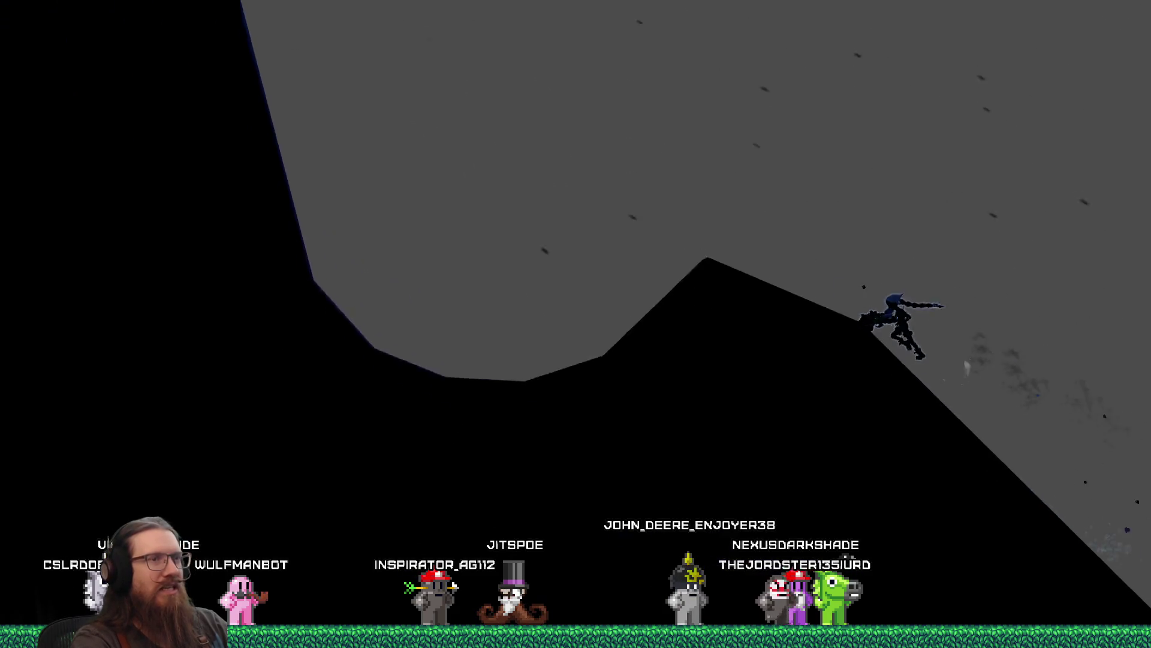
key(space)
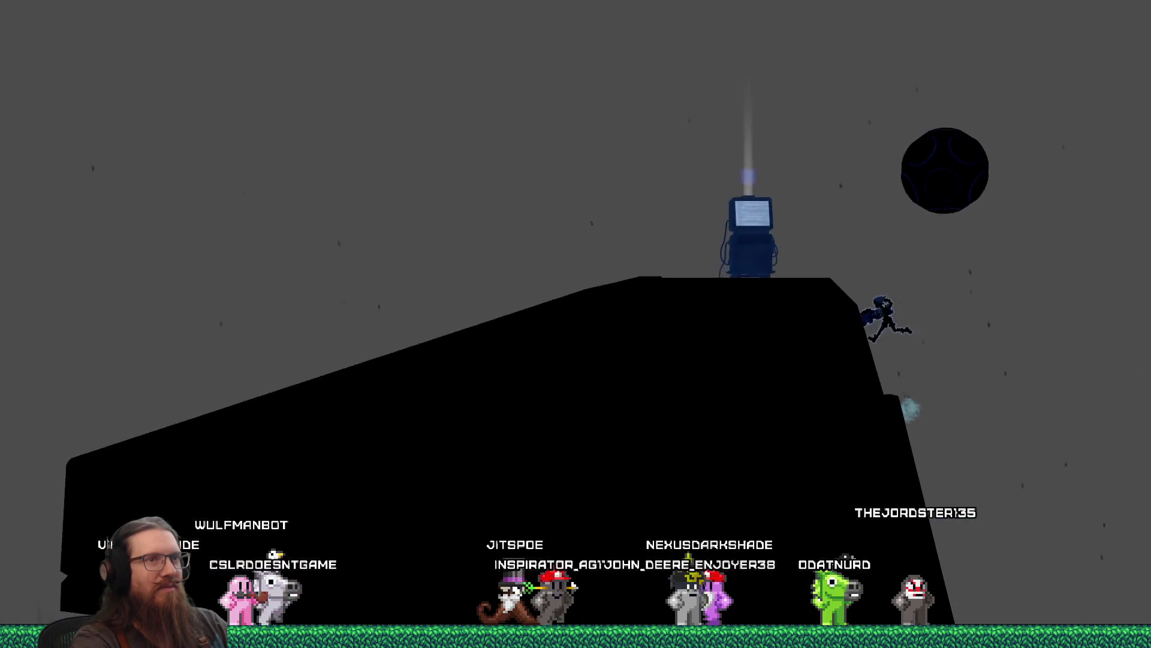
key(space)
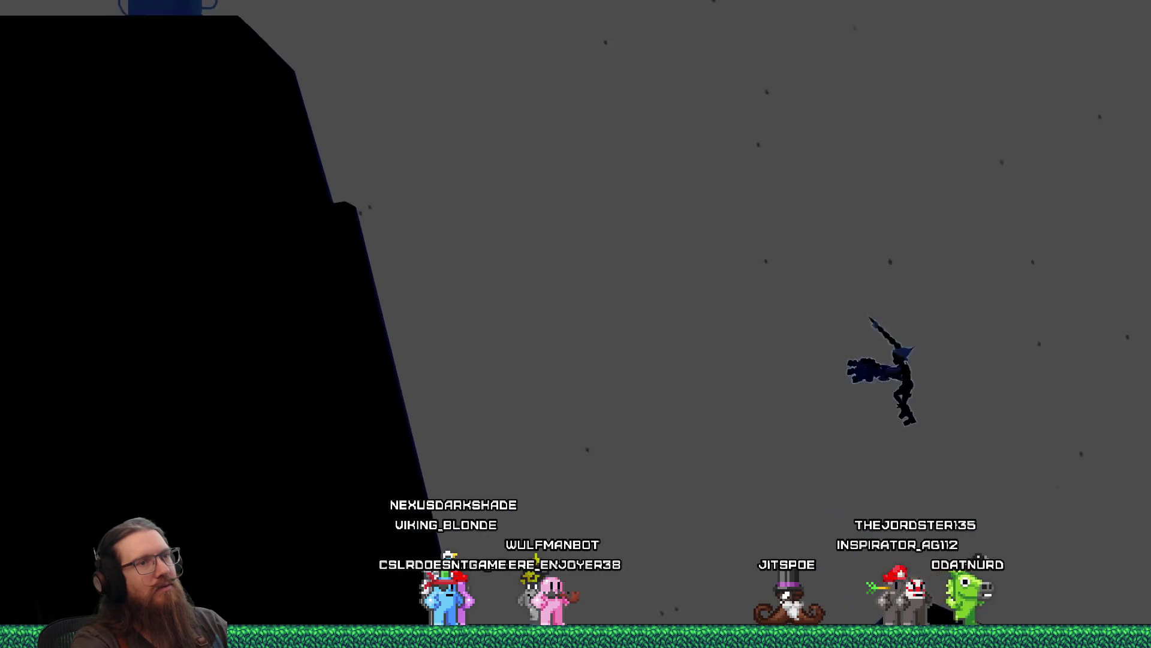
key(space)
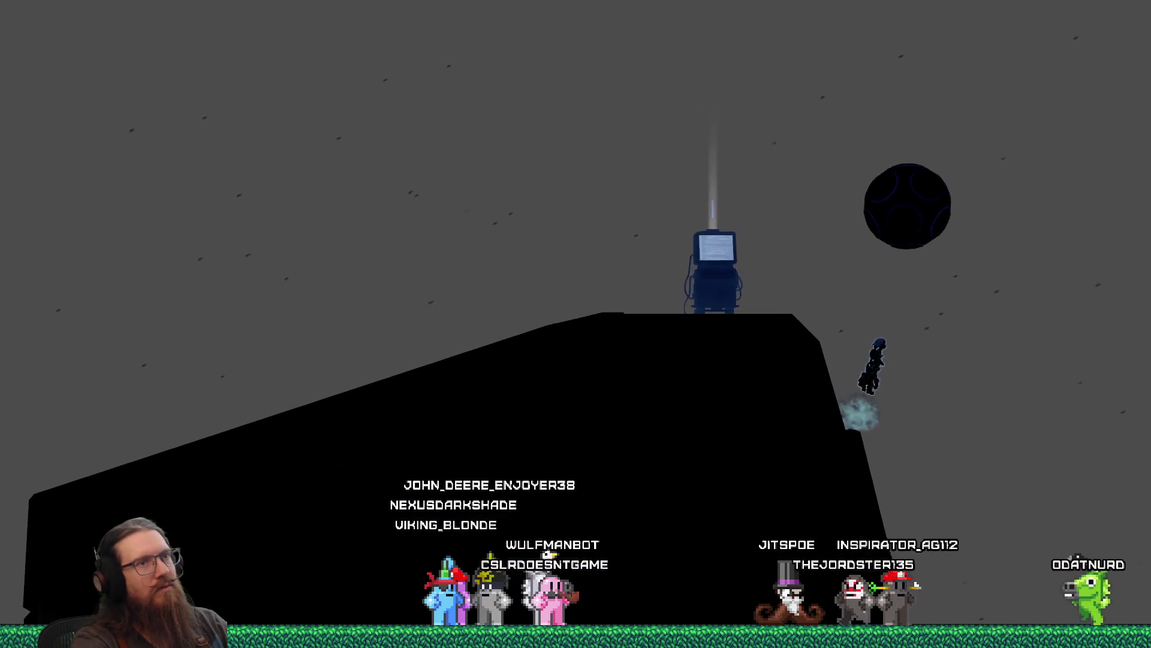
key(space)
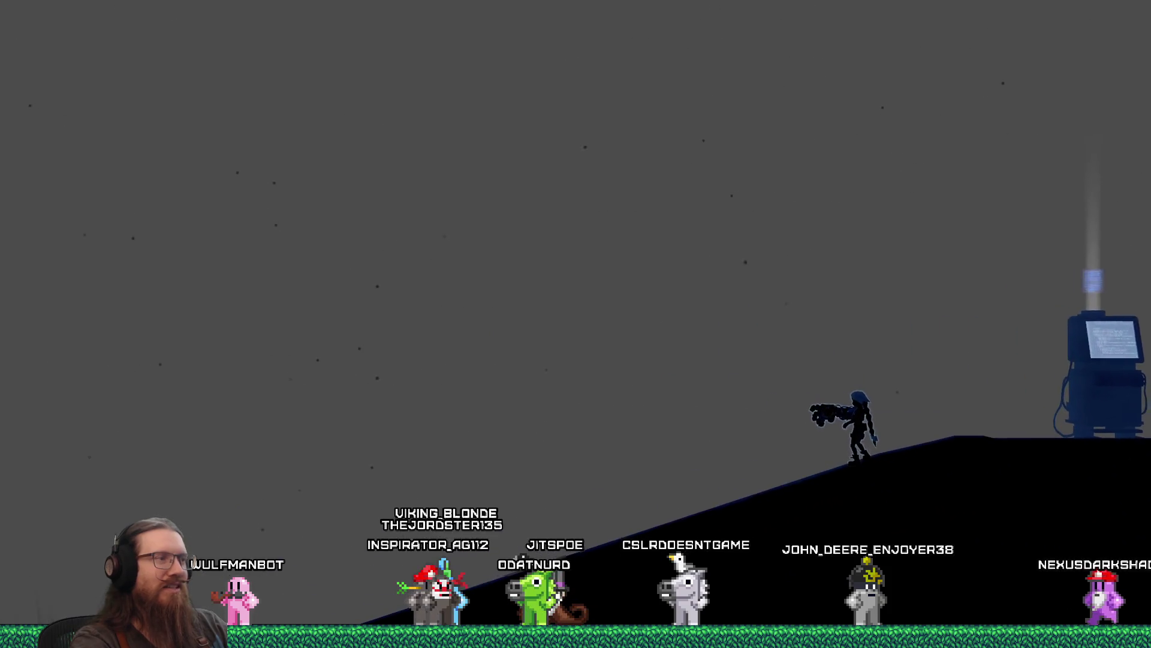
Reload TestLevel_PunchPad from the development console using the recalled map command.
key(grave)
key(Up)
key(Return)
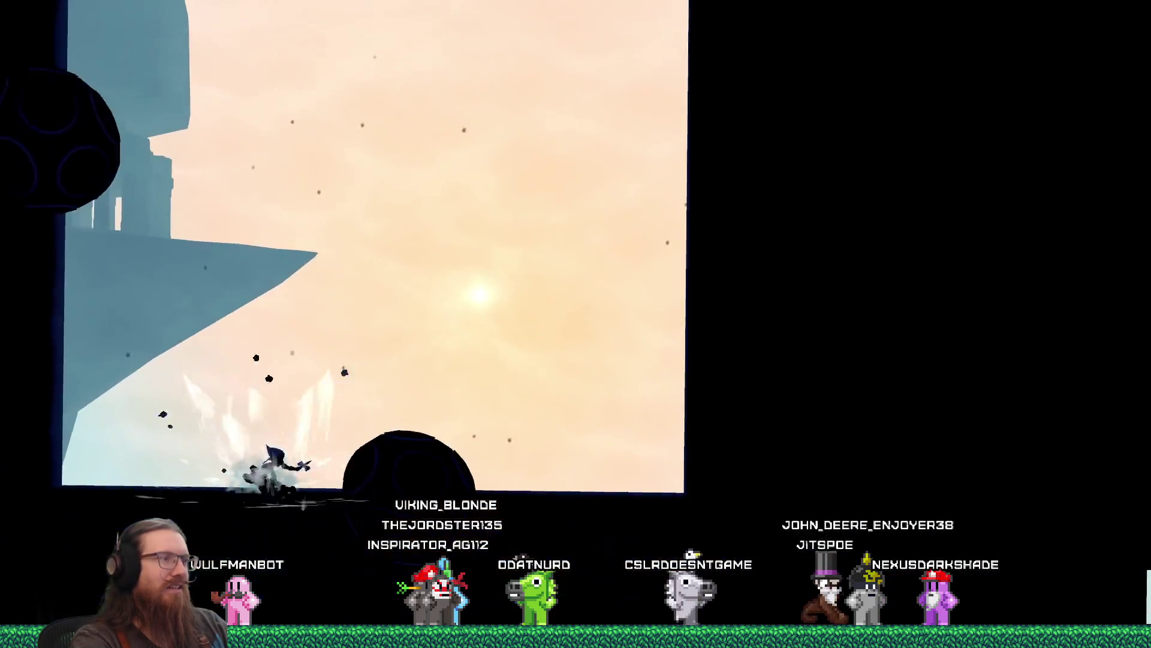
Jump the character up and right in the reloaded level, then reopen the development console.
key(space)
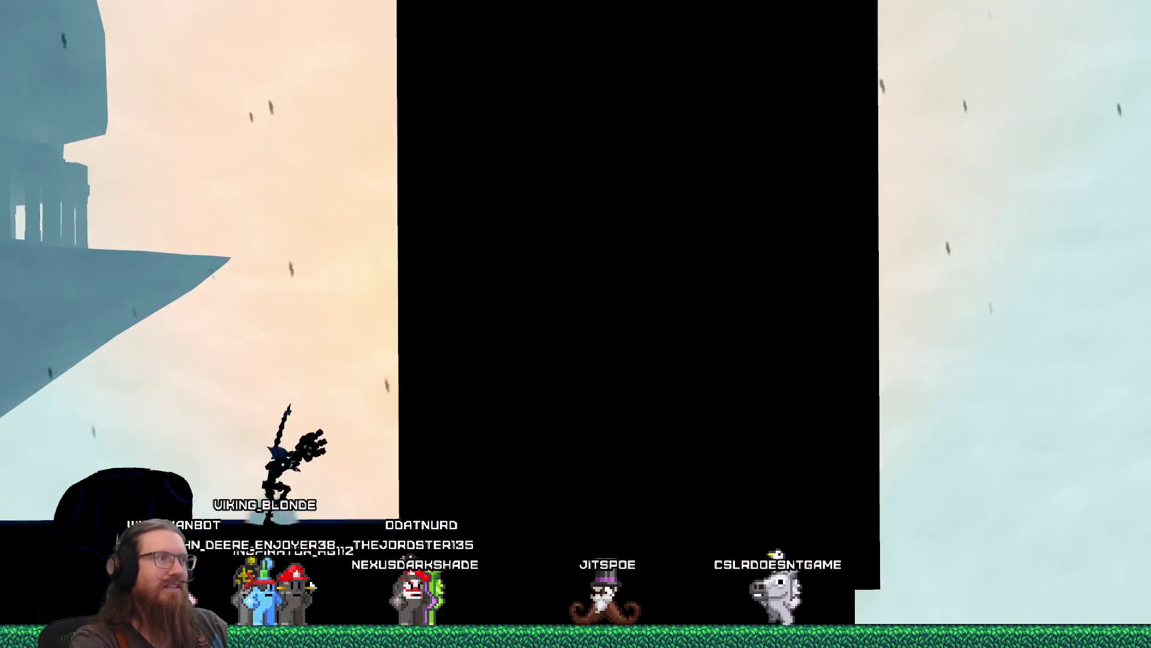
key(grave)
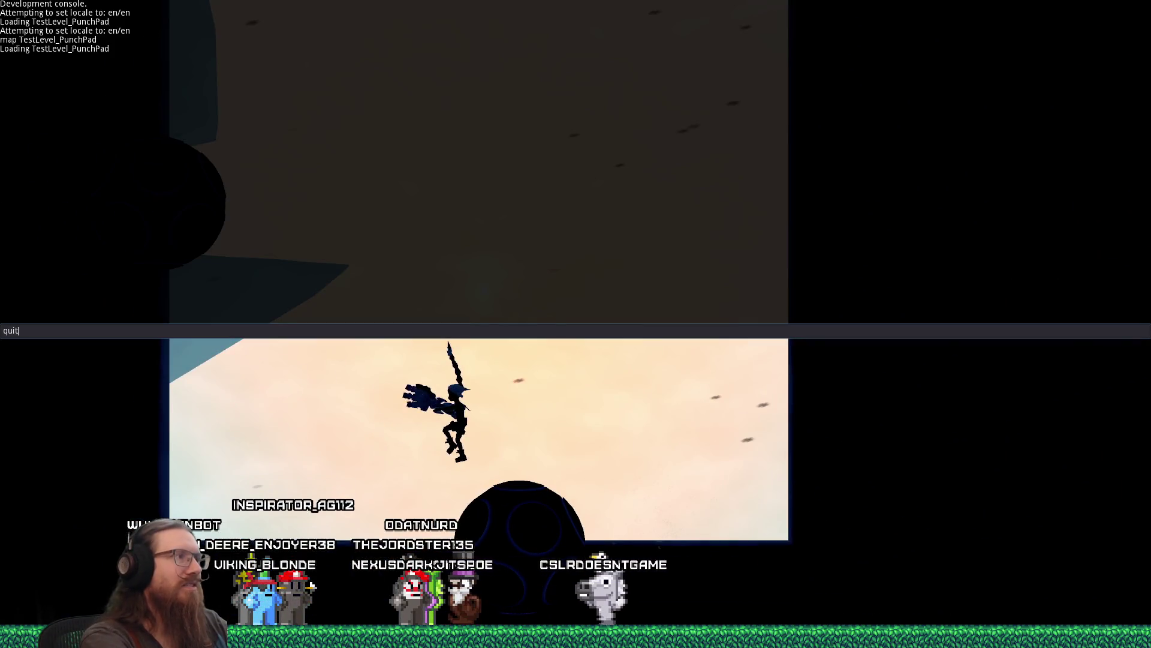